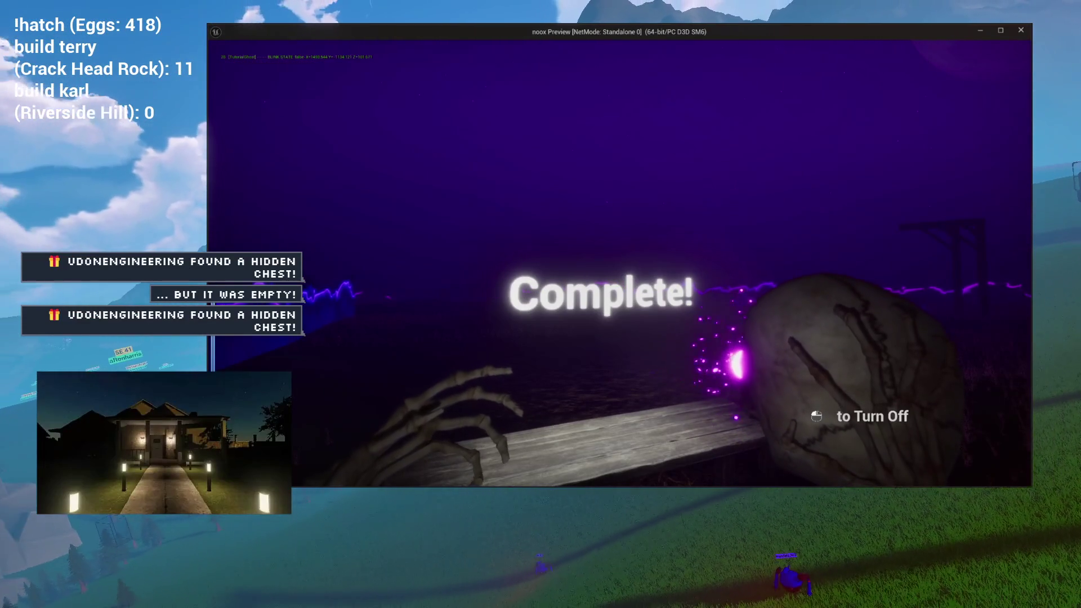
Stop the preview and set play options to 2 players as a listen server
{"action": "key", "text": "Escape"}
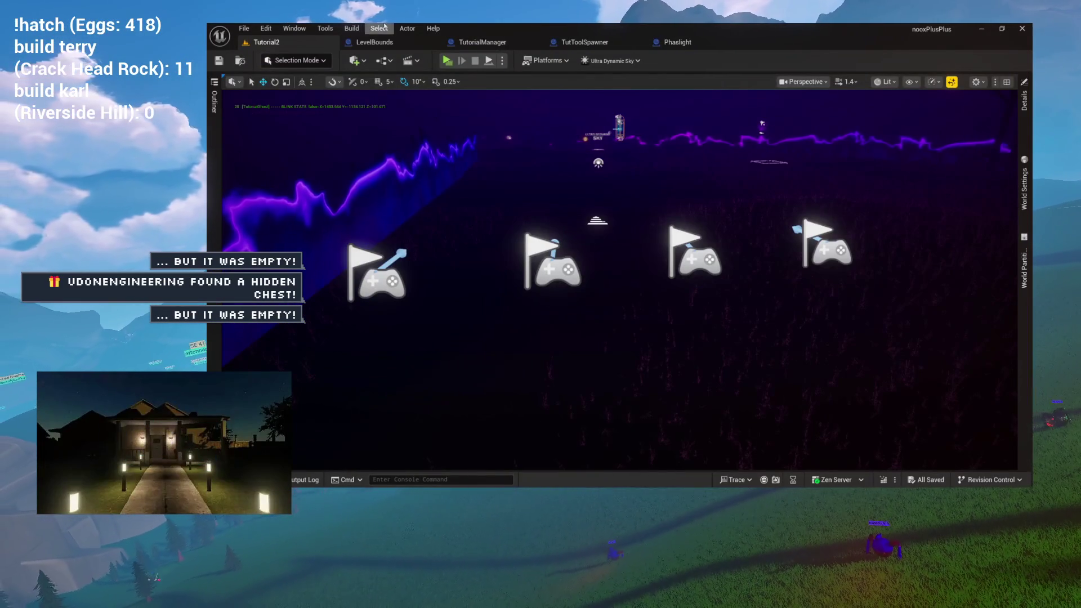
{"action": "left_click", "coordinate": [502, 60]}
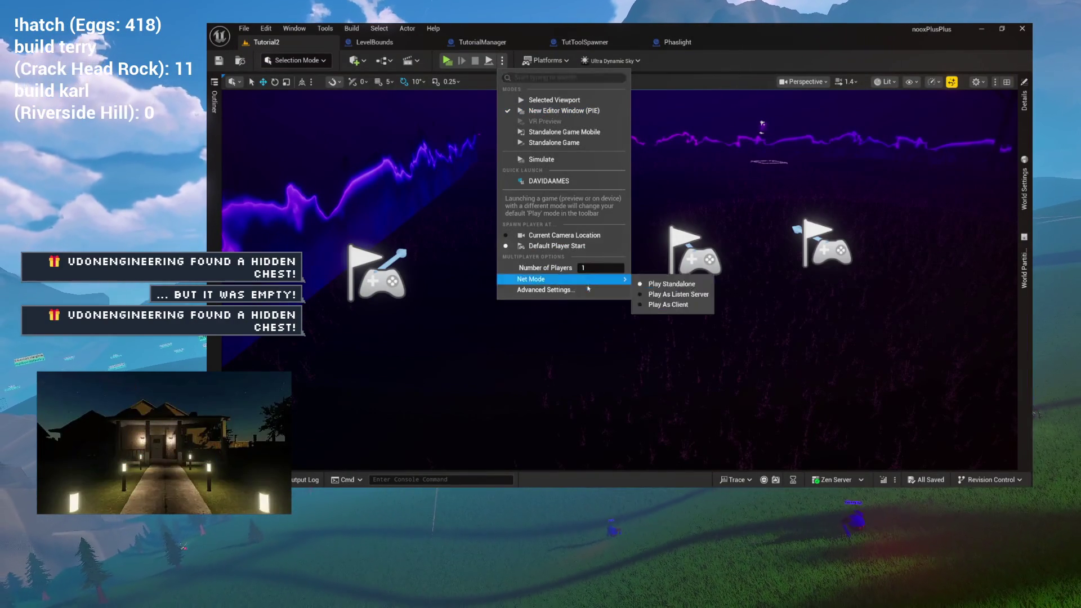
{"action": "left_click_drag", "start_coordinate": [586, 269], "coordinate": [608, 268]}
{"action": "mouse_move", "coordinate": [531, 278]}
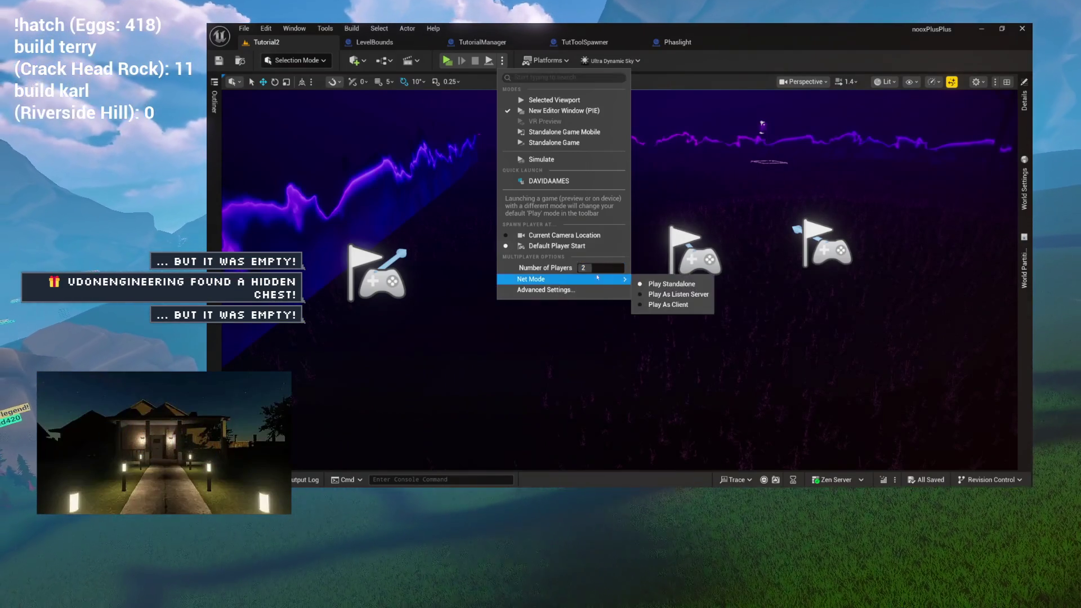
{"action": "left_click", "coordinate": [682, 292]}
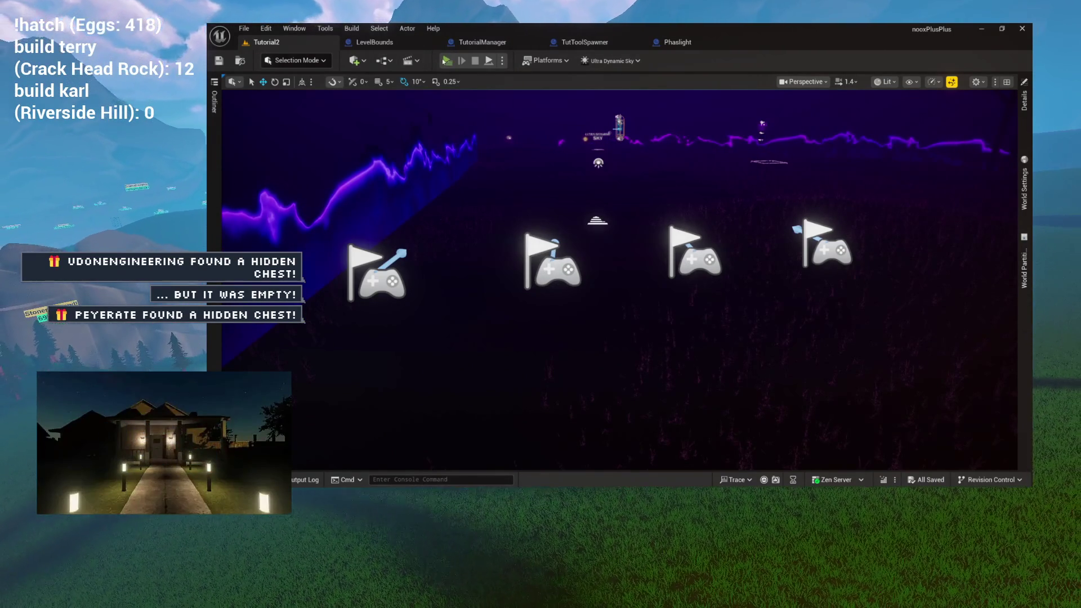
{"action": "left_click", "coordinate": [444, 61]}
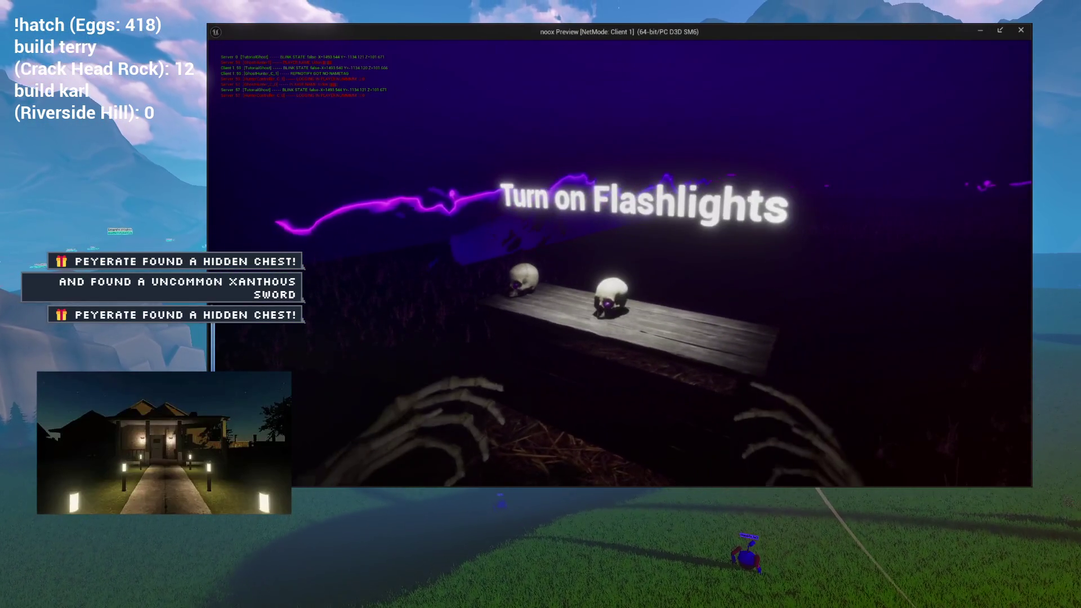
{"action": "key", "text": "alt+Tab"}
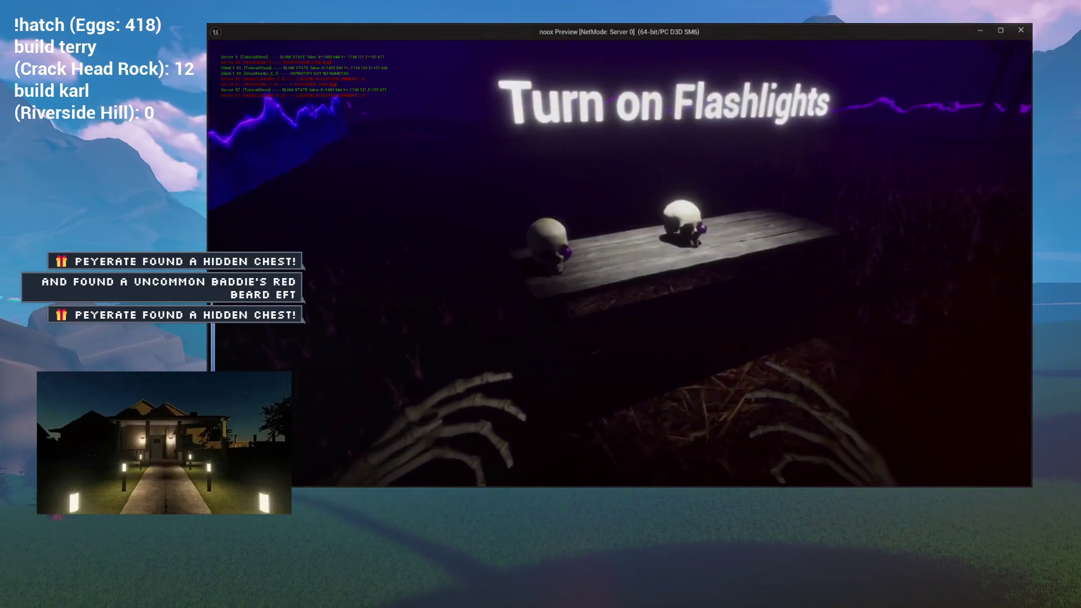
{"action": "key", "text": "e"}
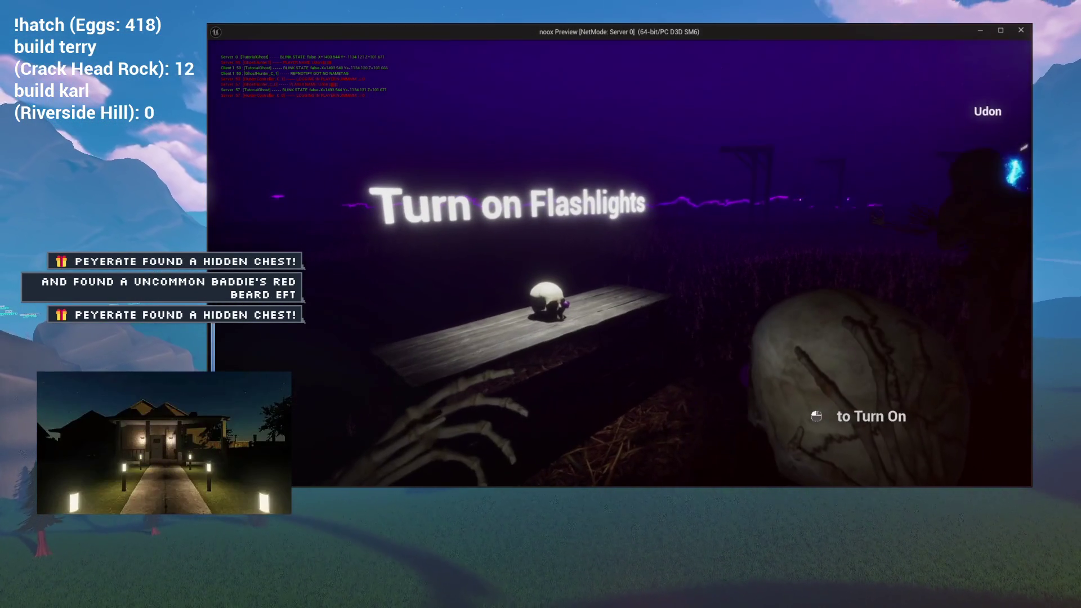
{"action": "left_click", "coordinate": [620, 263]}
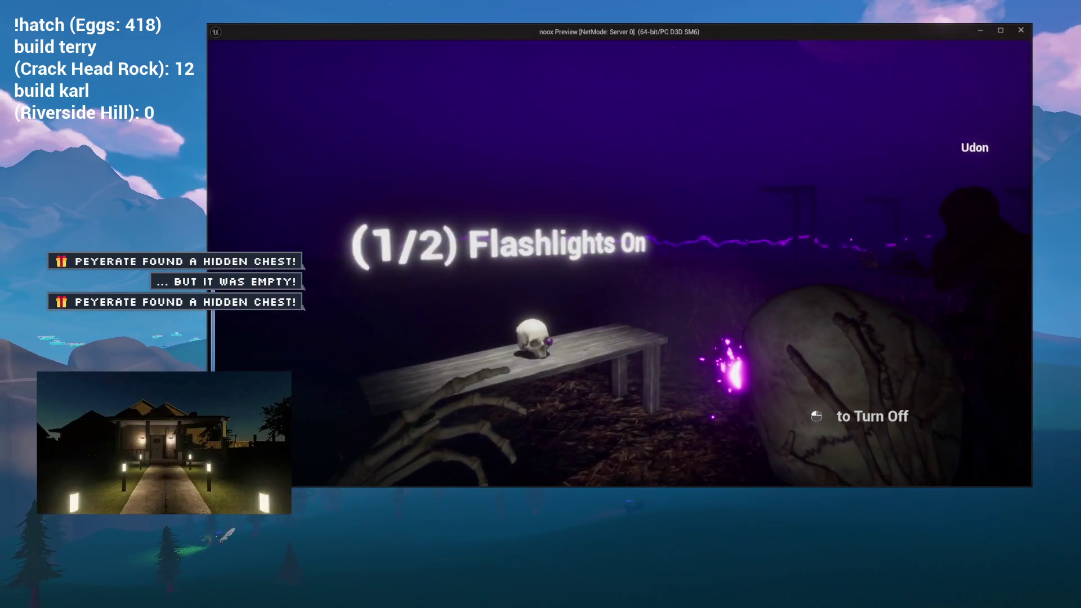
{"action": "key", "text": "alt+Tab"}
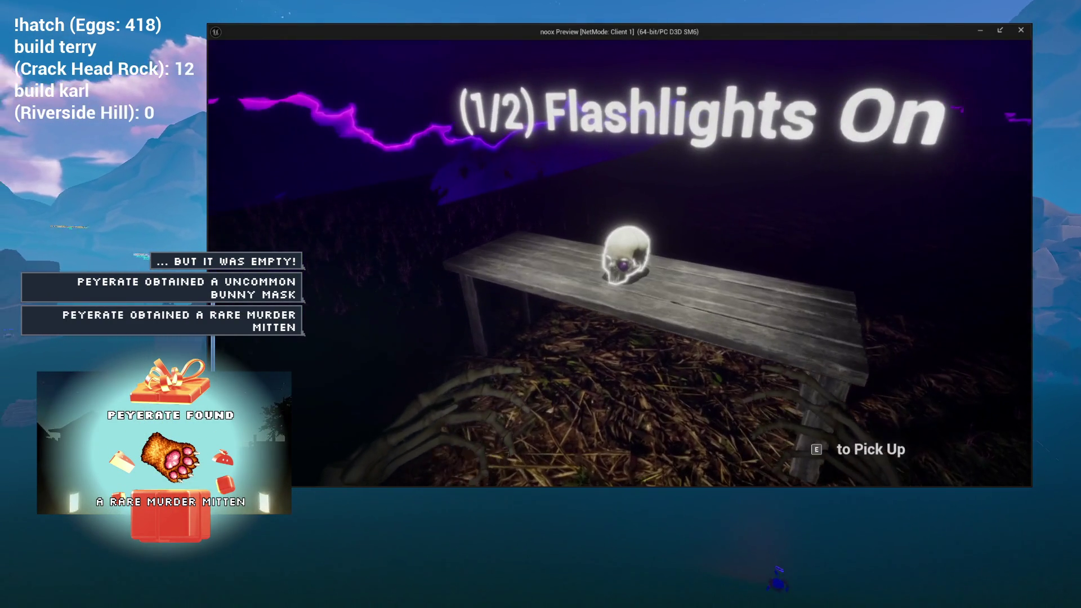
{"action": "key", "text": "e"}
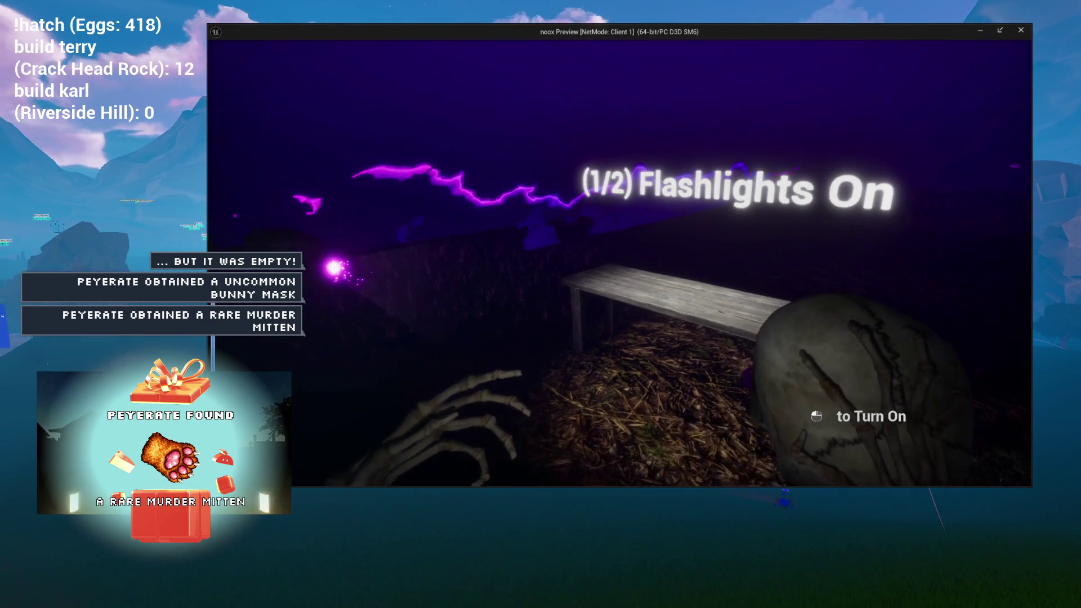
{"action": "left_click", "coordinate": [619, 263]}
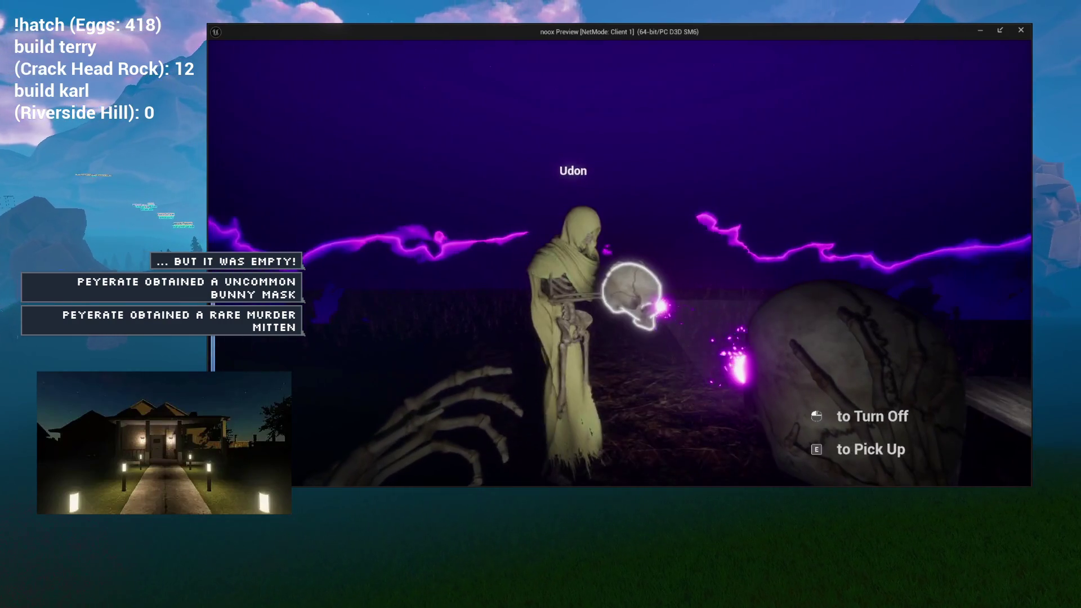
{"action": "key", "text": "Escape"}
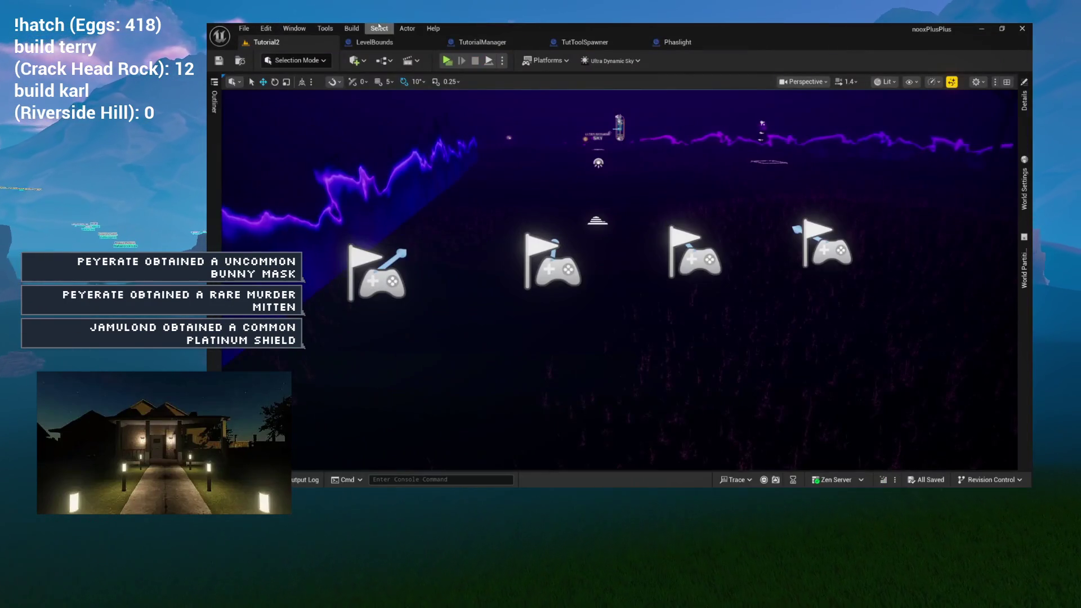
After checking the Phaslight graph, set Number of Players to 3 in Tutorial2's play options
{"action": "left_click", "coordinate": [684, 48]}
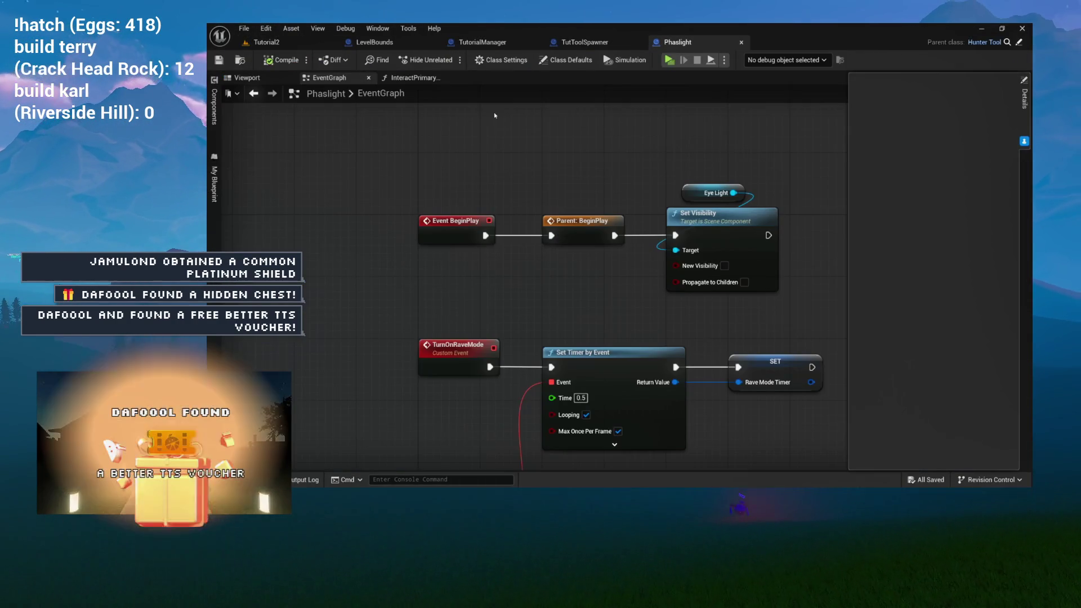
{"action": "left_click", "coordinate": [325, 51]}
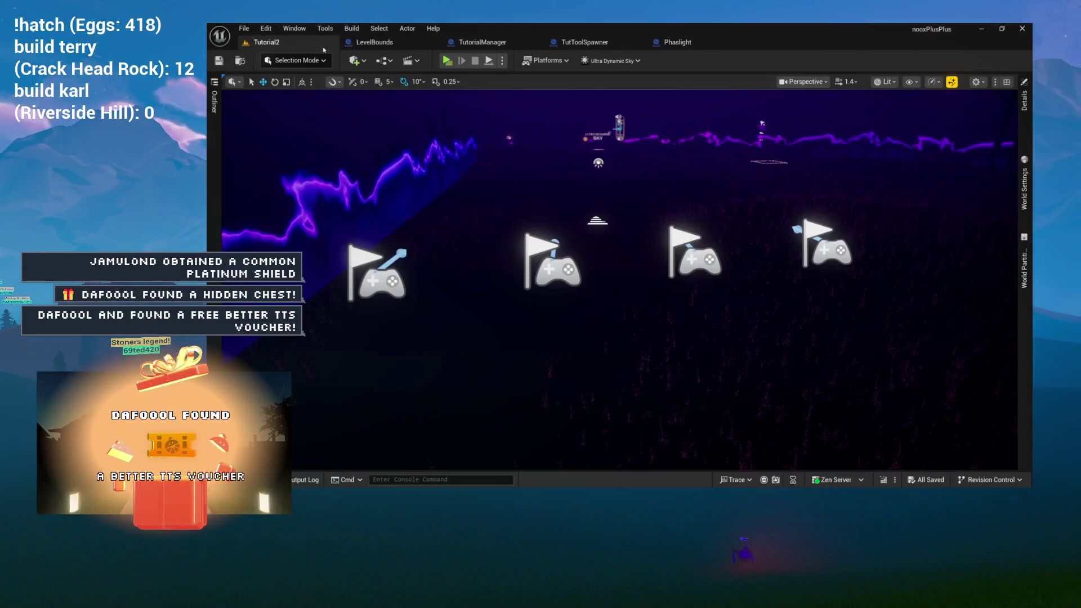
{"action": "left_click", "coordinate": [502, 61]}
{"action": "left_click", "coordinate": [592, 267]}
{"action": "type", "text": "3"}
{"action": "key", "text": "Return"}
{"action": "mouse_move", "coordinate": [616, 278]}
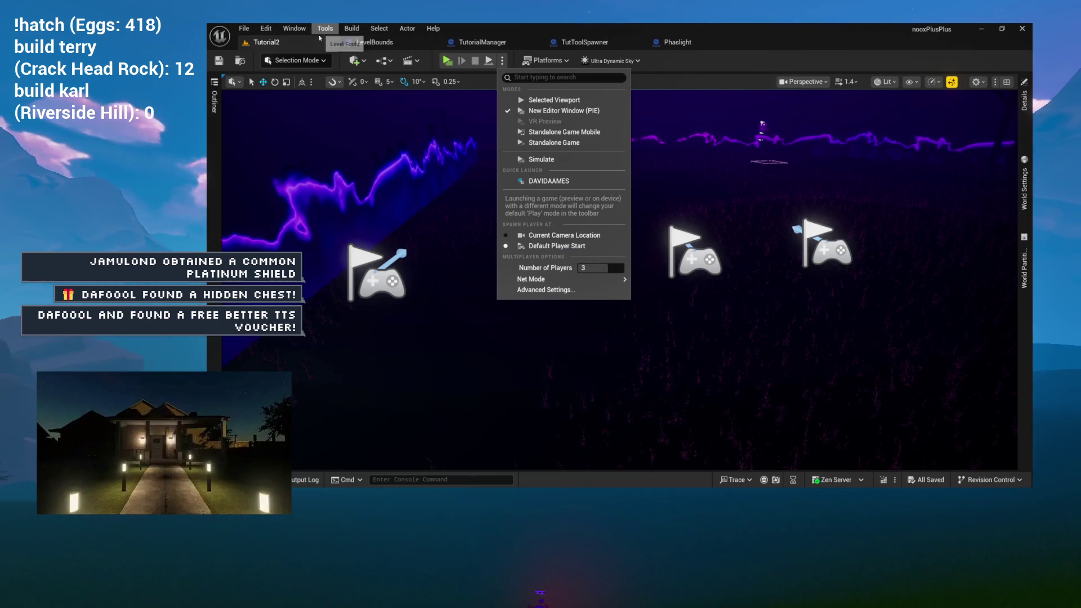
{"action": "left_click", "coordinate": [446, 63]}
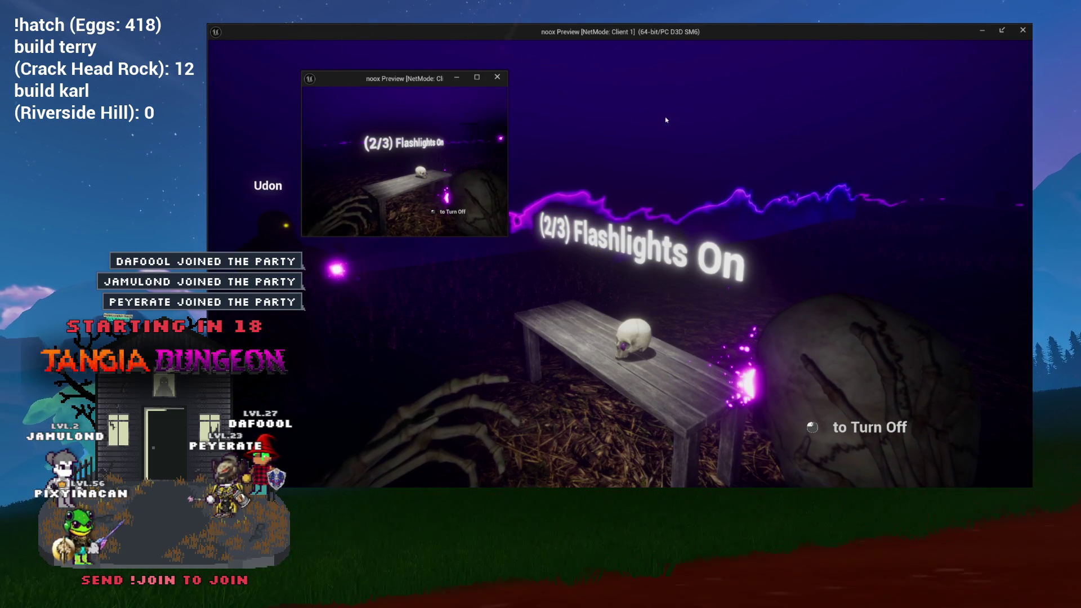
As the Server 0 player, pick up the skull flashlight, turn it on, then stop the preview
{"action": "key", "text": "alt+Tab"}
{"action": "key", "text": "w"}
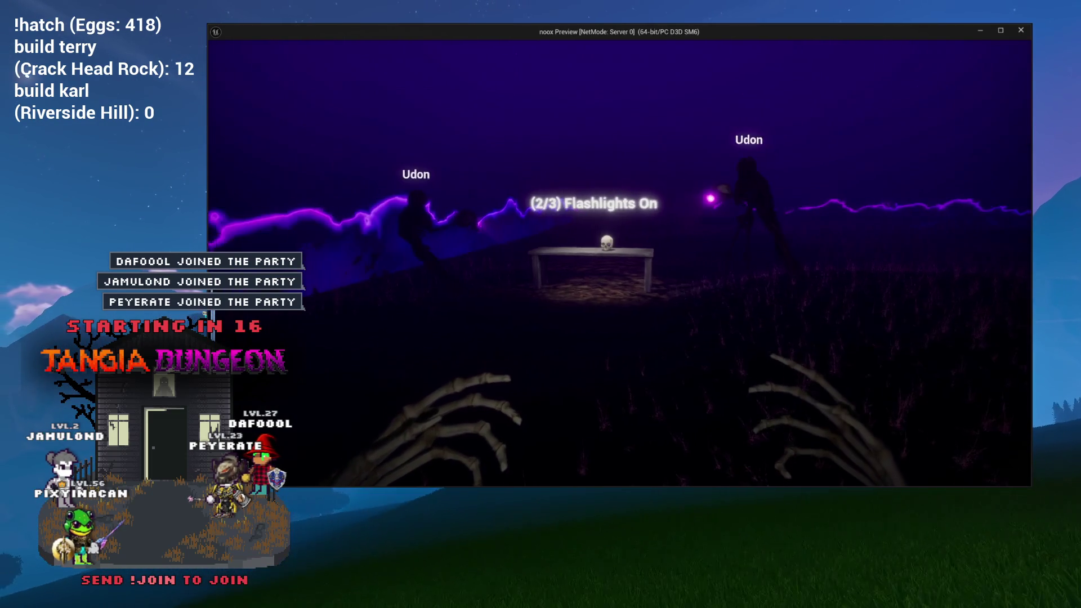
{"action": "key", "text": "w"}
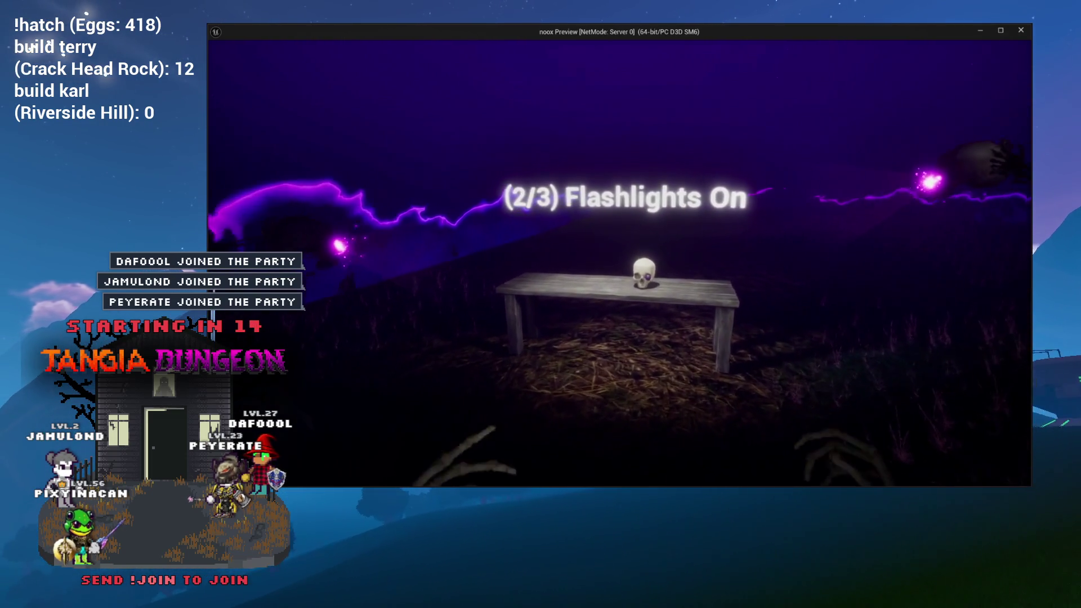
{"action": "key", "text": "e"}
{"action": "key", "text": "s"}
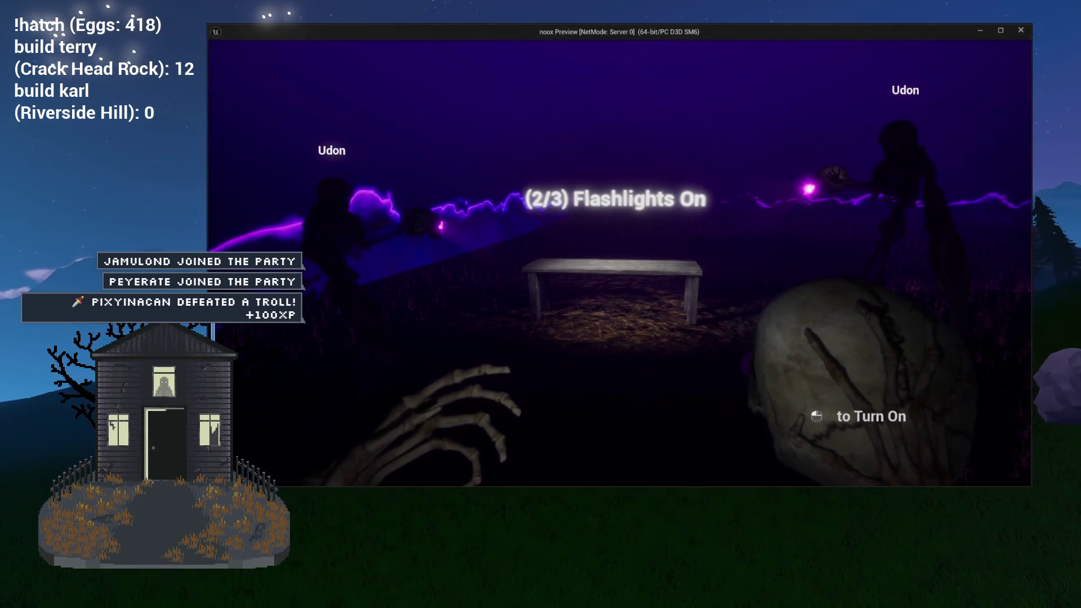
{"action": "left_click", "coordinate": [619, 255]}
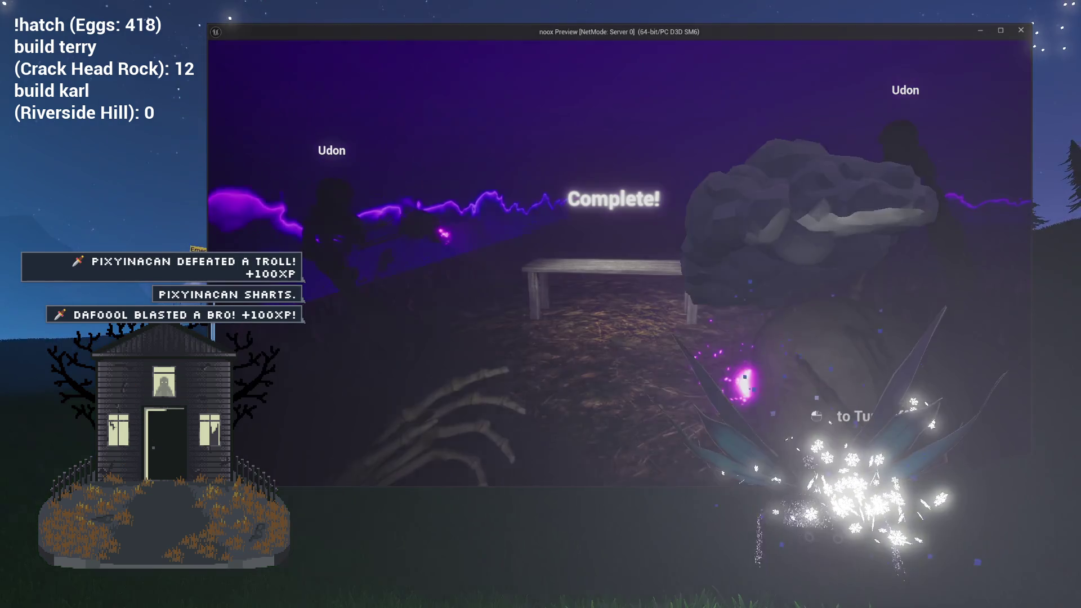
{"action": "key", "text": "Escape"}
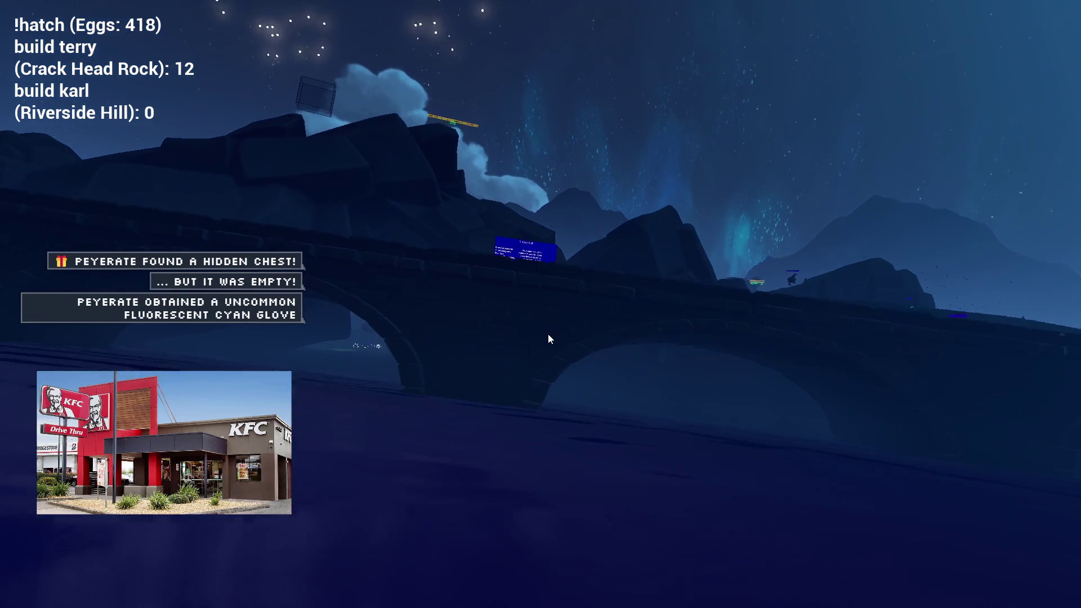
Hide the NDI viewer's overlay bar so the level viewport shows again
{"action": "mouse_move", "coordinate": [495, 140]}
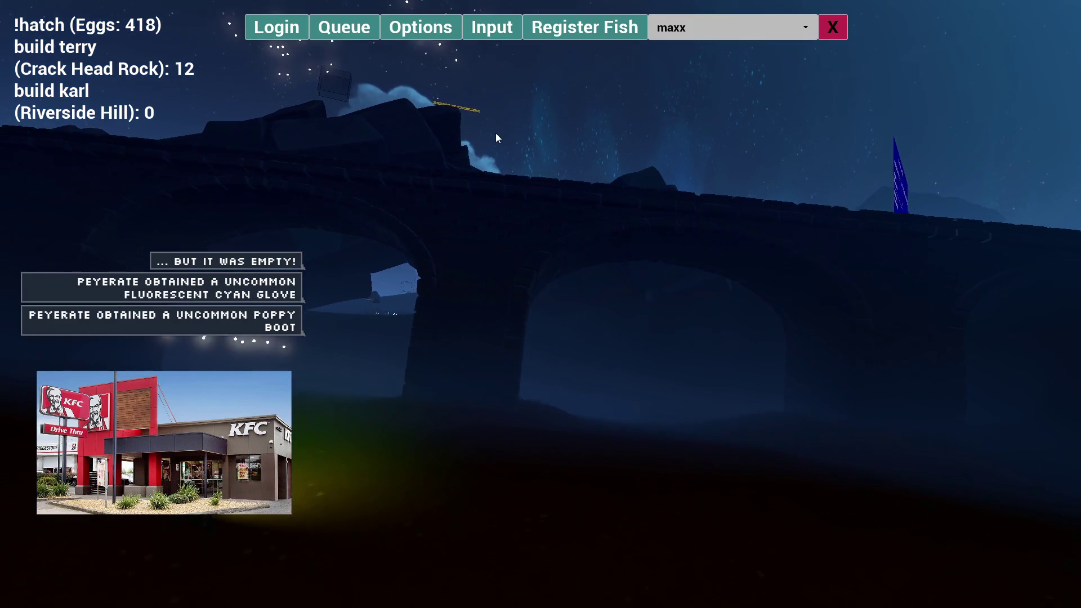
{"action": "left_click", "coordinate": [838, 24]}
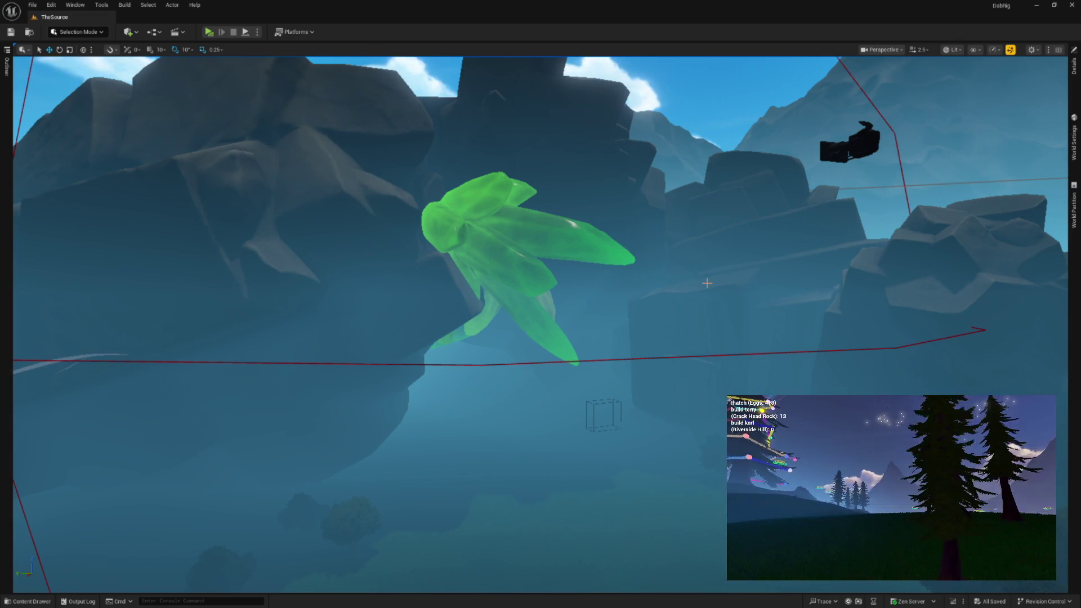
Select the green EmeraldCrag crystal, frame it, and open its Details
{"action": "right_click", "coordinate": [879, 214]}
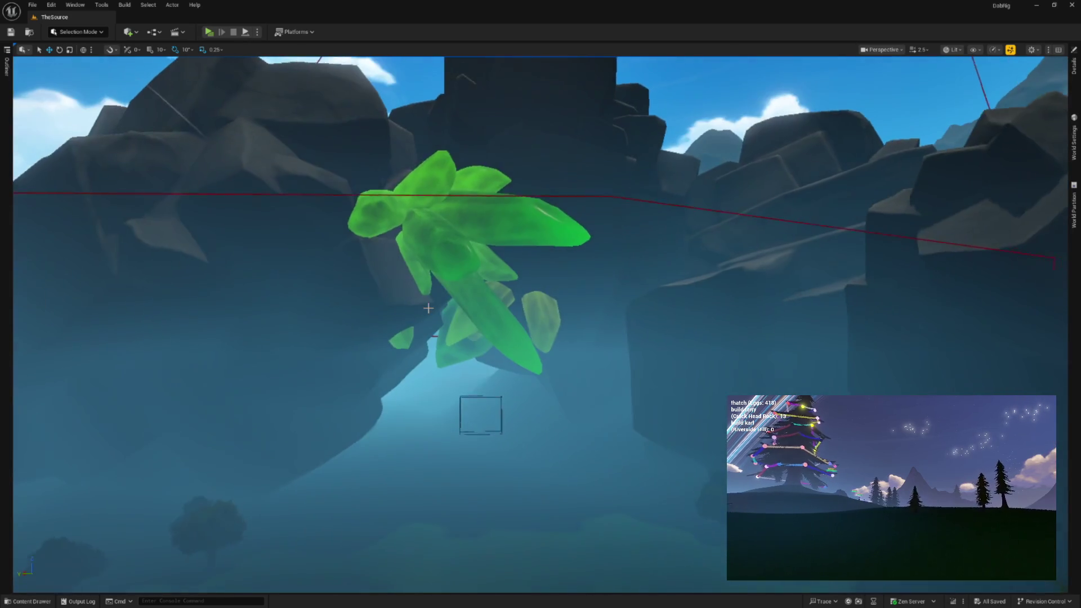
{"action": "left_click", "coordinate": [505, 286]}
{"action": "key", "text": "f"}
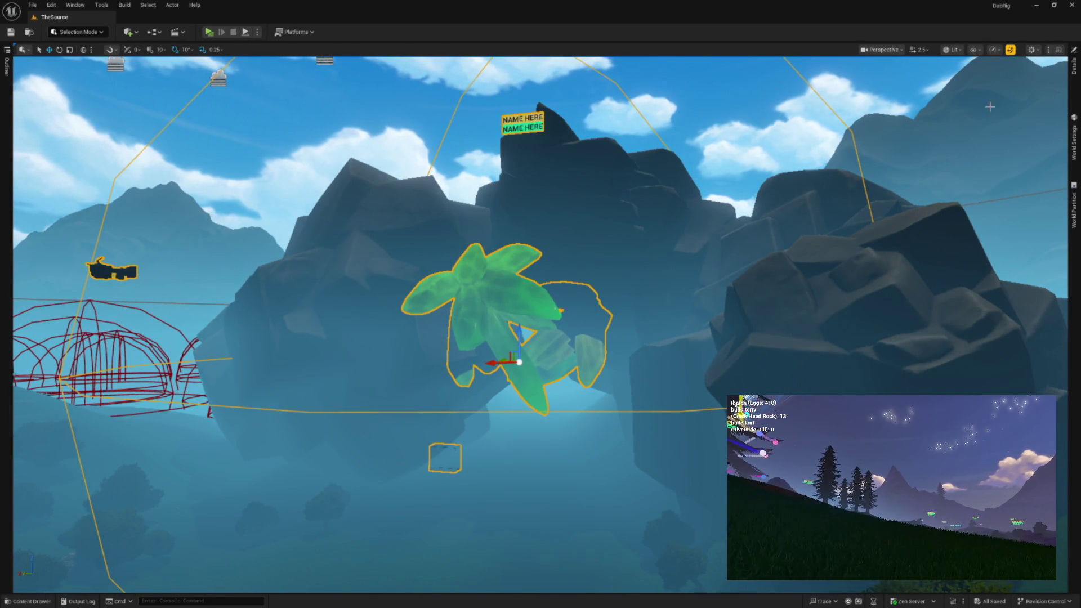
{"action": "left_click", "coordinate": [1075, 103]}
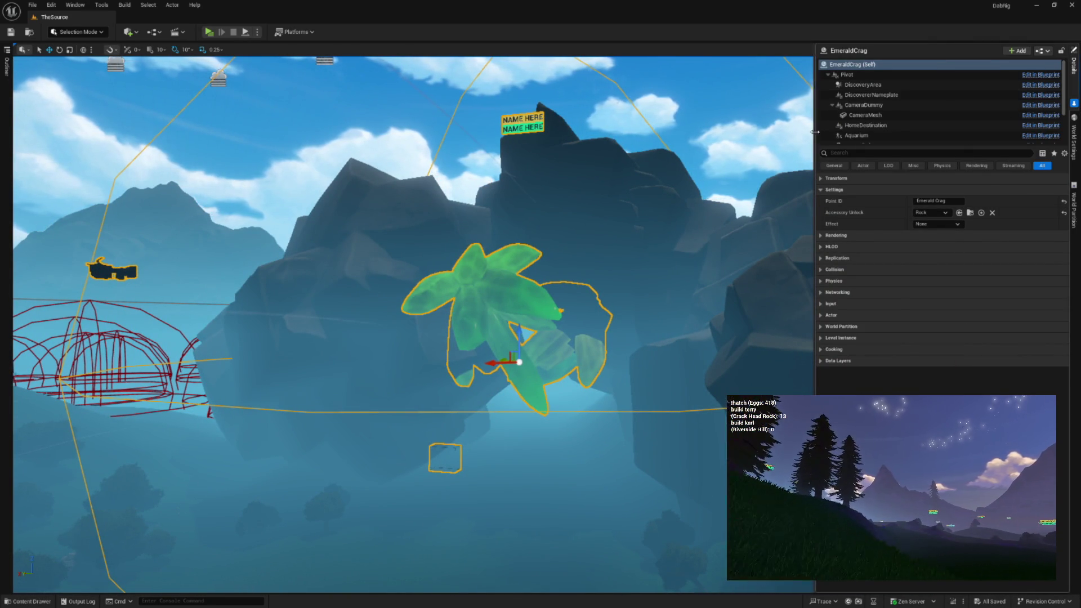
Select EmeraldCrag's HomeDestination component and fly the view toward it
{"action": "scroll", "coordinate": [856, 107], "scroll_direction": "down", "scroll_amount": 1}
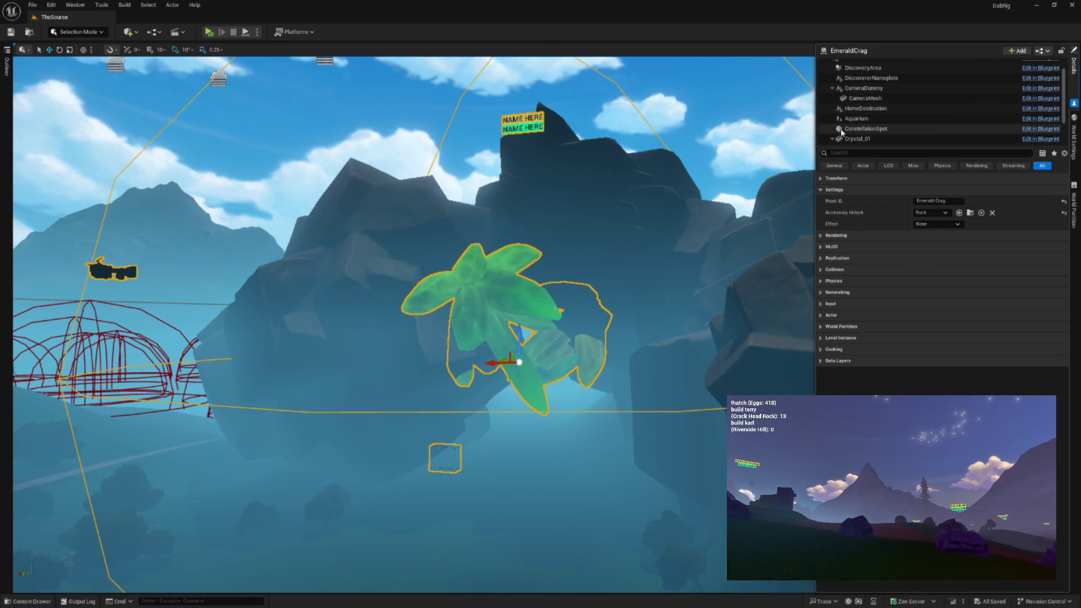
{"action": "scroll", "coordinate": [883, 112], "scroll_direction": "up", "scroll_amount": 1}
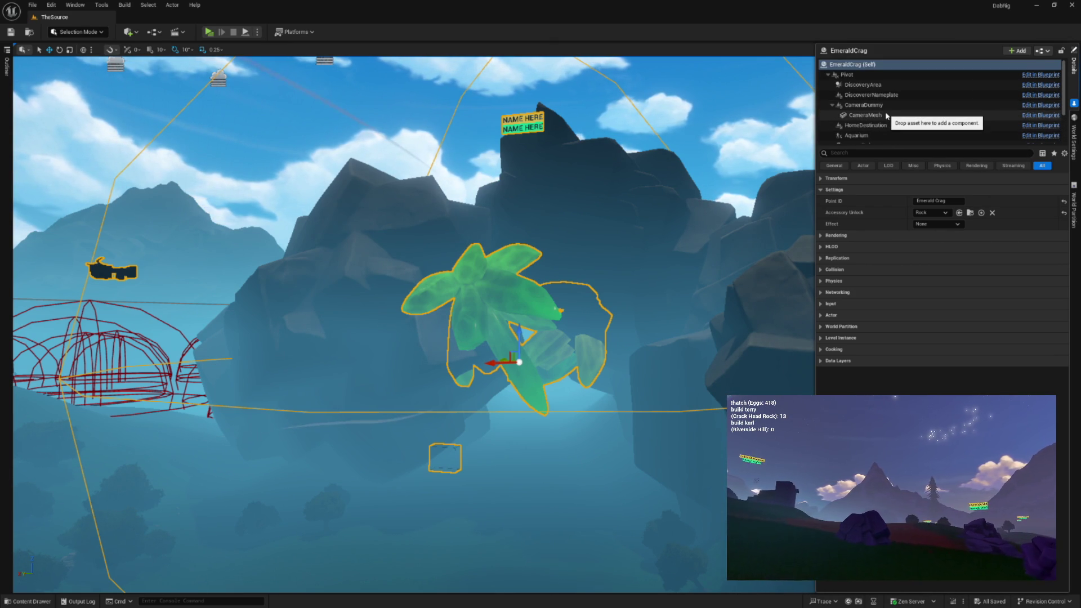
{"action": "scroll", "coordinate": [887, 116], "scroll_direction": "down", "scroll_amount": 1}
{"action": "left_click", "coordinate": [866, 112]}
{"action": "key", "text": "f"}
{"action": "mouse_move", "coordinate": [564, 189]}
{"action": "left_mouse_down"}
{"action": "mouse_move", "coordinate": [561, 115]}
{"action": "mouse_move", "coordinate": [554, 185]}
{"action": "left_mouse_up"}
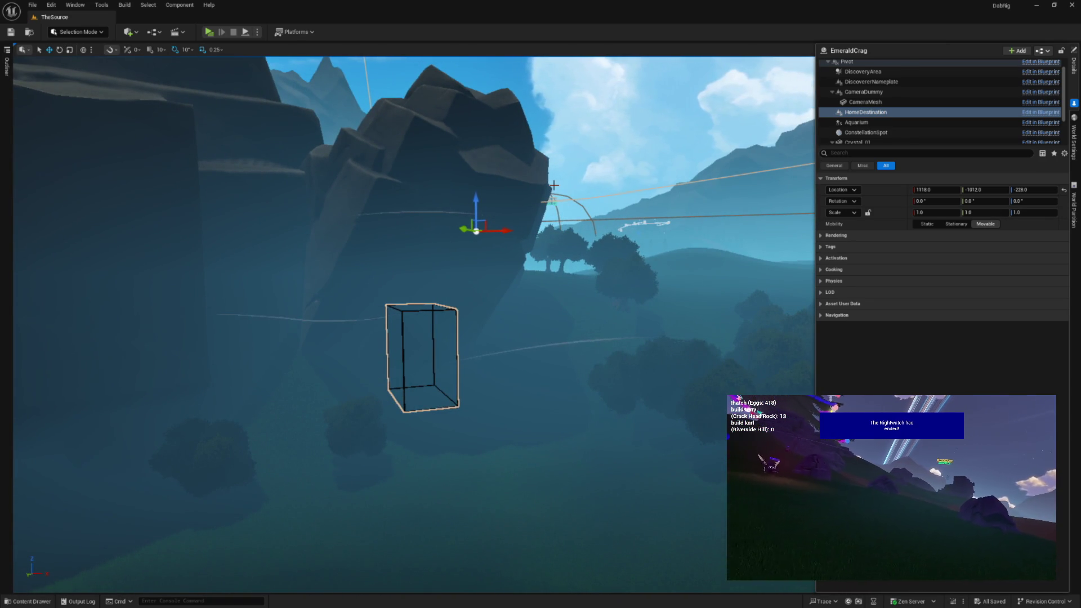
Drag HomeDestination below the cliff to about X 1527, Y -1218, Z -486
{"action": "left_click_drag", "start_coordinate": [519, 207], "coordinate": [463, 234]}
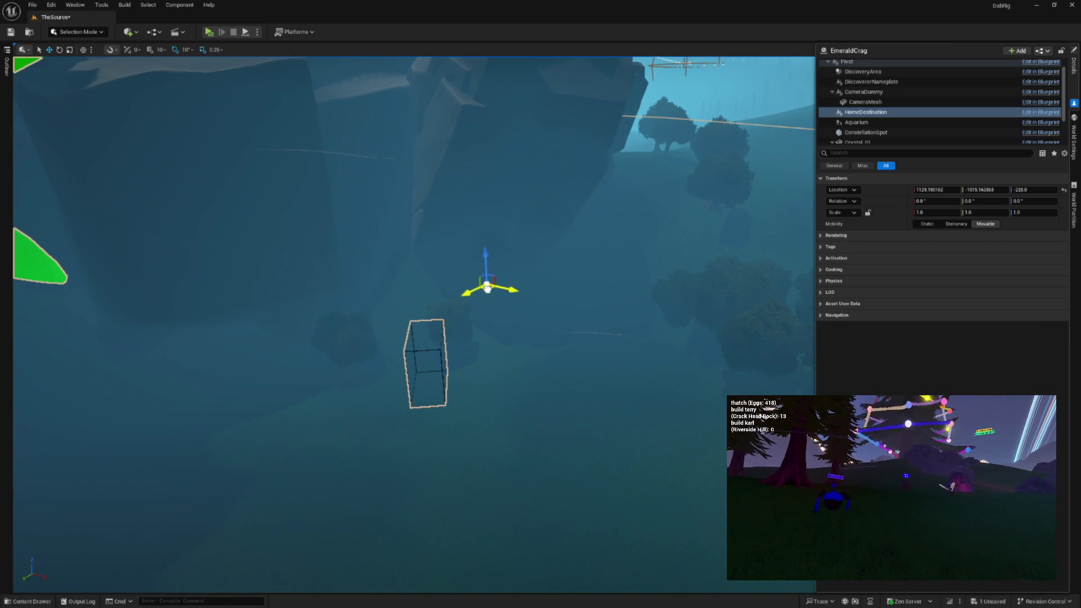
{"action": "mouse_move", "coordinate": [648, 338]}
{"action": "left_mouse_down"}
{"action": "mouse_move", "coordinate": [736, 316]}
{"action": "mouse_move", "coordinate": [572, 357]}
{"action": "mouse_move", "coordinate": [521, 268]}
{"action": "mouse_move", "coordinate": [579, 241]}
{"action": "mouse_move", "coordinate": [472, 229]}
{"action": "left_mouse_up"}
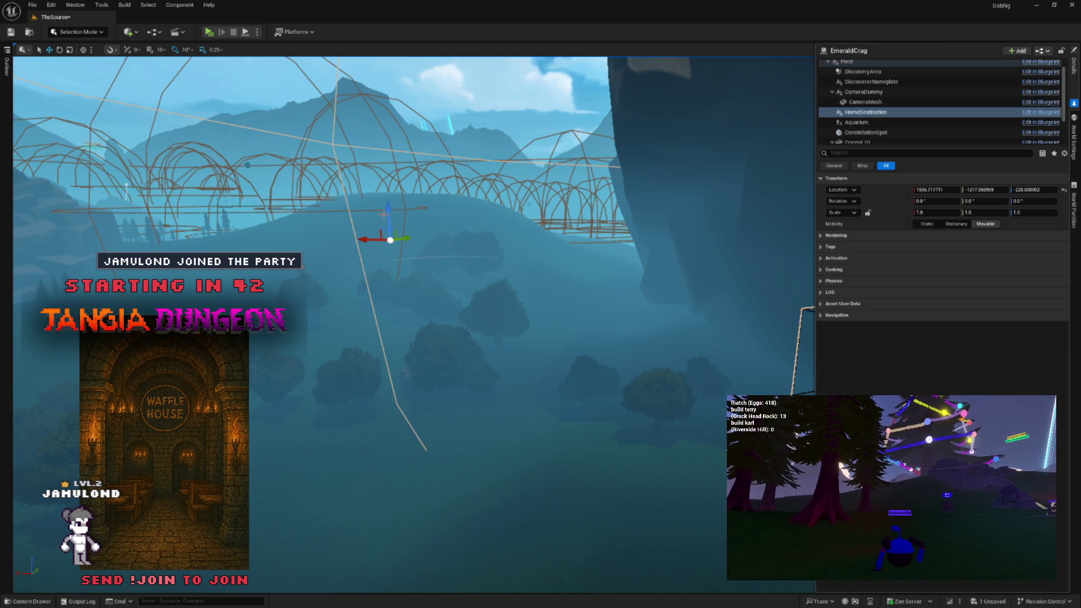
{"action": "left_click_drag", "start_coordinate": [389, 375], "coordinate": [113, 236]}
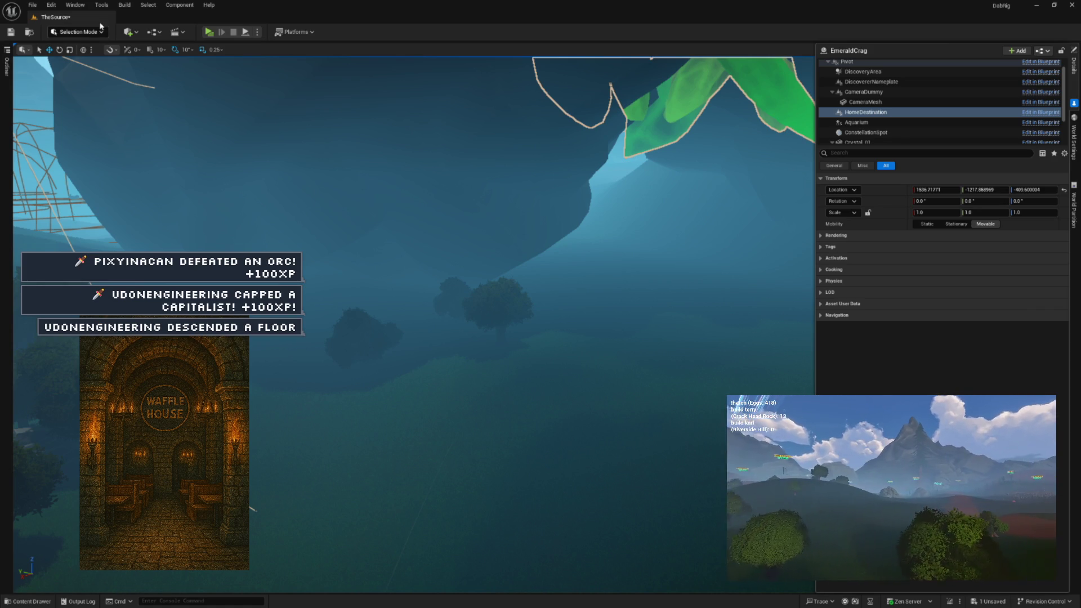
Navigate back to the cliff and select the rock SM_Stone_Cliff_115
{"action": "mouse_move", "coordinate": [197, 81]}
{"action": "left_mouse_down"}
{"action": "mouse_move", "coordinate": [248, 90]}
{"action": "mouse_move", "coordinate": [281, 79]}
{"action": "left_mouse_up"}
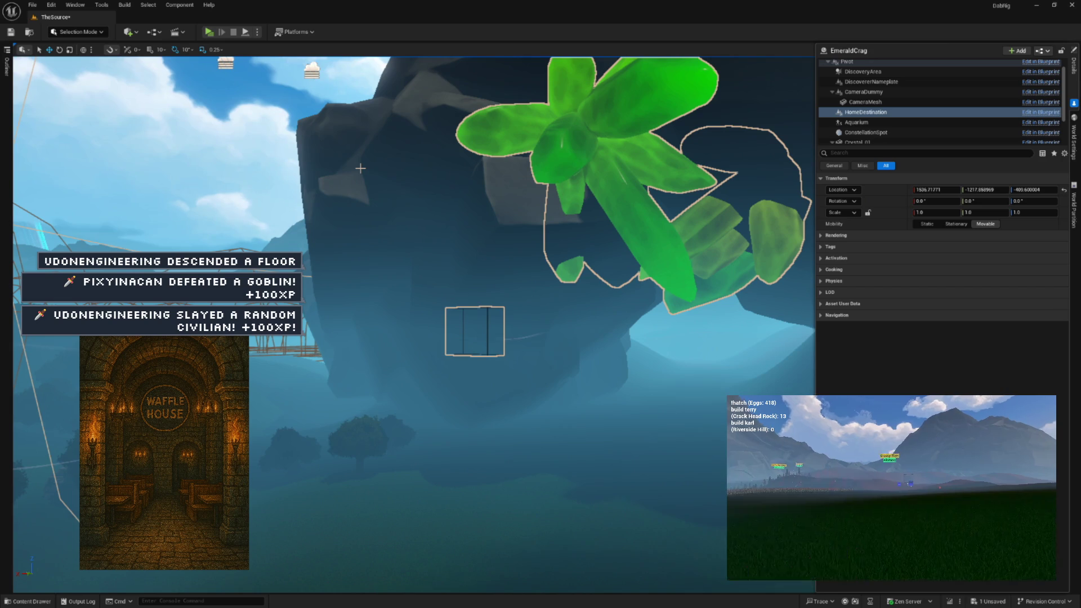
{"action": "key", "text": "f"}
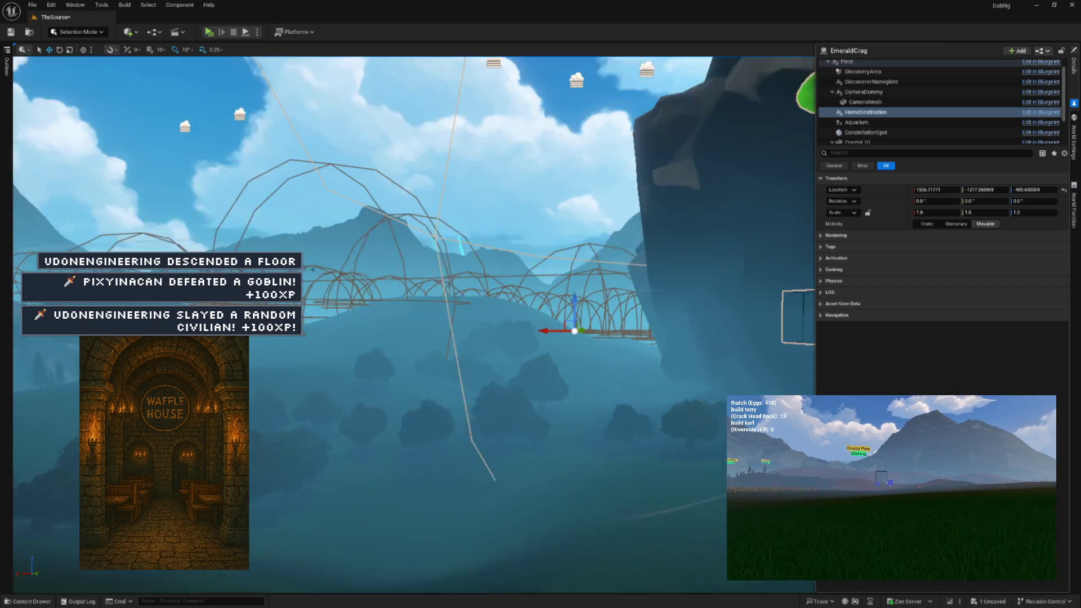
{"action": "mouse_move", "coordinate": [414, 324]}
{"action": "left_mouse_down"}
{"action": "mouse_move", "coordinate": [414, 290]}
{"action": "mouse_move", "coordinate": [414, 324]}
{"action": "left_mouse_up"}
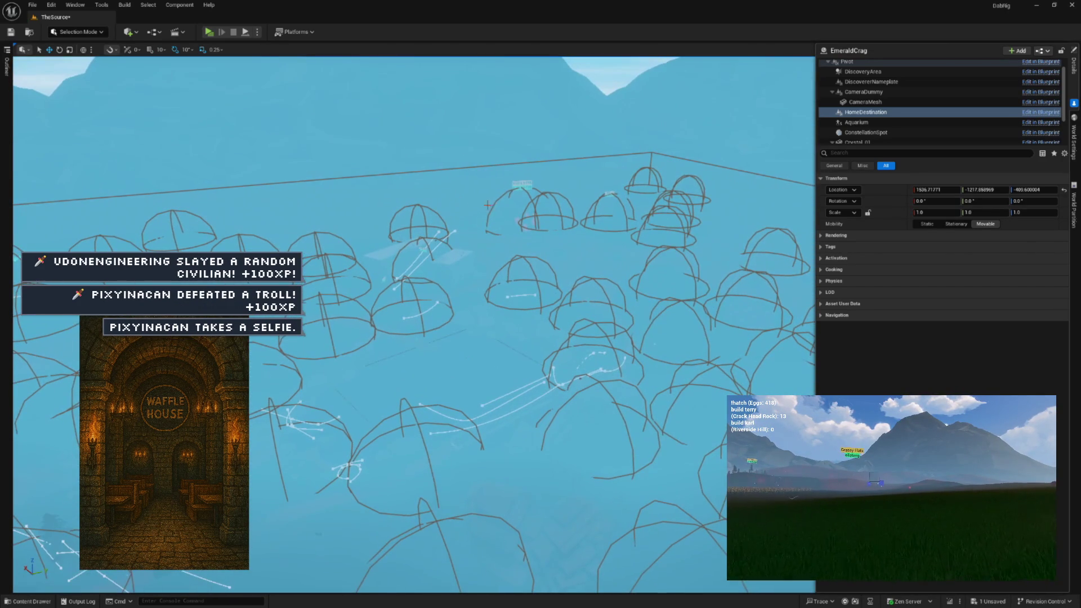
{"action": "left_click", "coordinate": [532, 205]}
{"action": "key", "text": "f"}
{"action": "left_click_drag", "start_coordinate": [532, 205], "coordinate": [532, 180]}
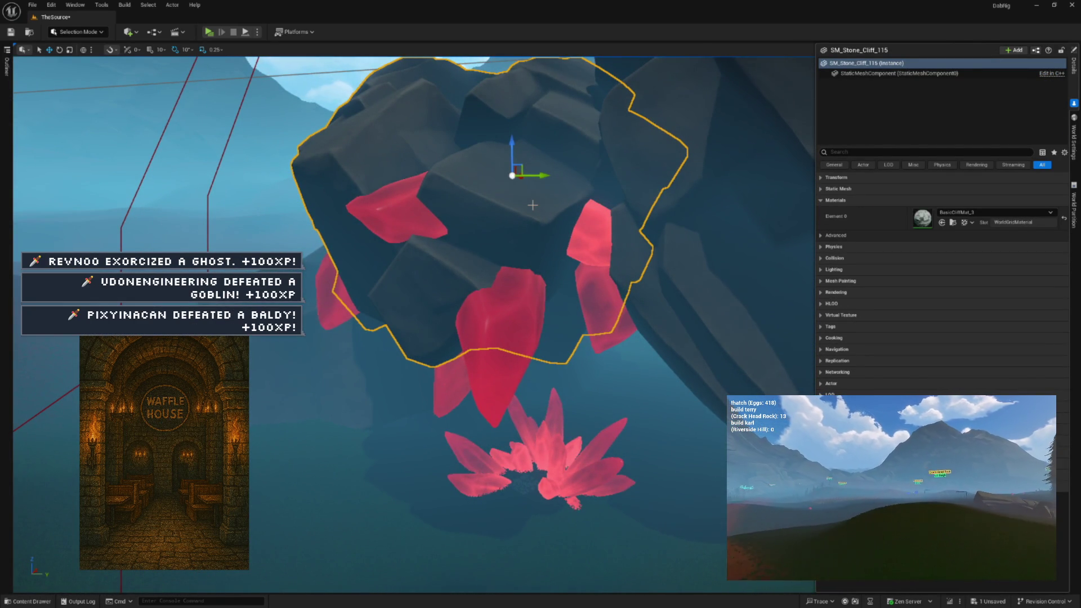
Fly around the red crystals and select the CrimsonCrag crystal actor
{"action": "mouse_move", "coordinate": [571, 219]}
{"action": "left_mouse_down"}
{"action": "mouse_move", "coordinate": [565, 164]}
{"action": "mouse_move", "coordinate": [646, 241]}
{"action": "left_mouse_up"}
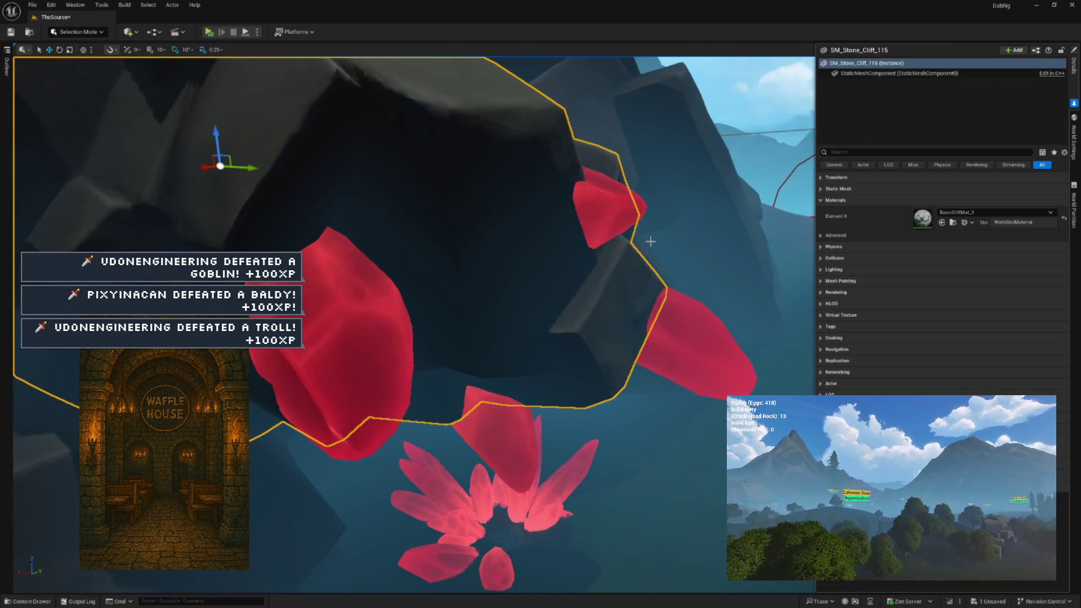
{"action": "mouse_move", "coordinate": [613, 284]}
{"action": "left_mouse_down"}
{"action": "mouse_move", "coordinate": [611, 316]}
{"action": "mouse_move", "coordinate": [613, 283]}
{"action": "mouse_move", "coordinate": [591, 321]}
{"action": "mouse_move", "coordinate": [518, 385]}
{"action": "left_mouse_up"}
{"action": "left_click", "coordinate": [518, 385]}
{"action": "left_click", "coordinate": [518, 385]}
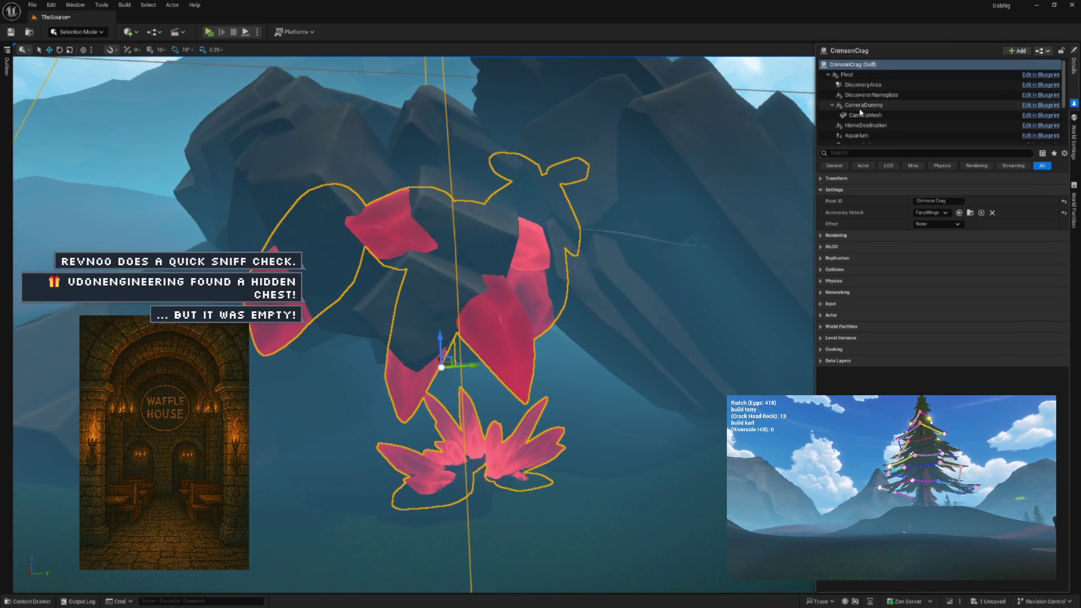
Select CrimsonCrag's HomeDestination component in the Details tree and frame it
{"action": "scroll", "coordinate": [858, 132], "scroll_direction": "down", "scroll_amount": 1}
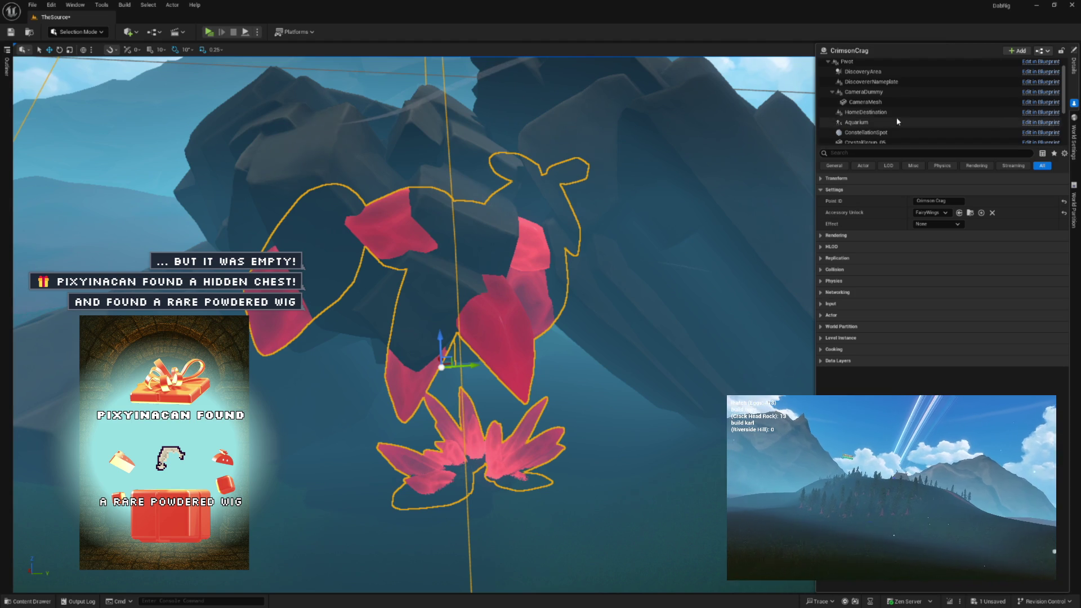
{"action": "scroll", "coordinate": [863, 112], "scroll_direction": "up", "scroll_amount": 1}
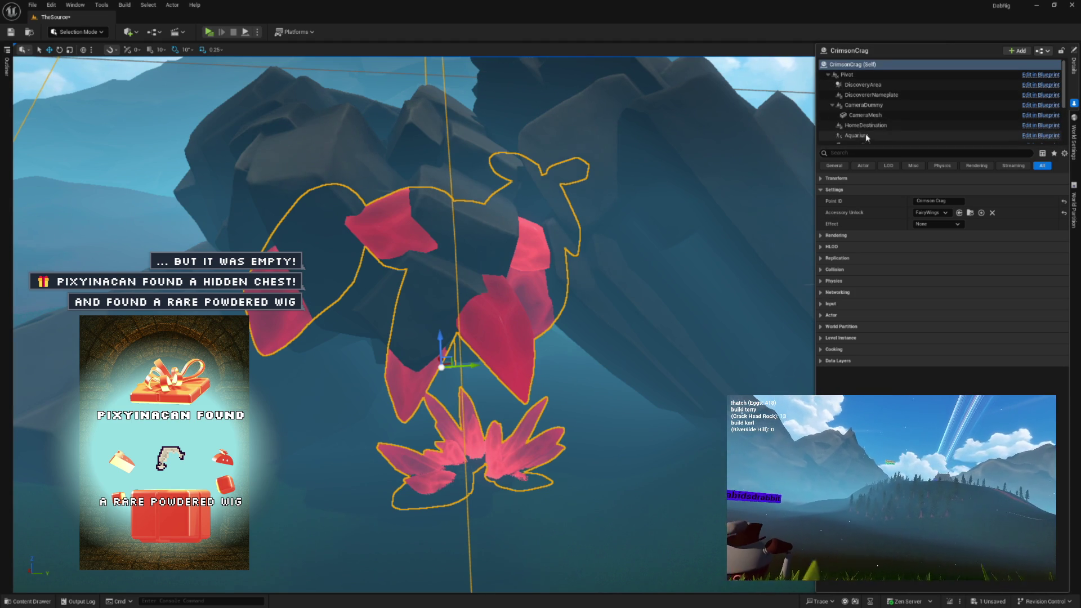
{"action": "left_click", "coordinate": [867, 95]}
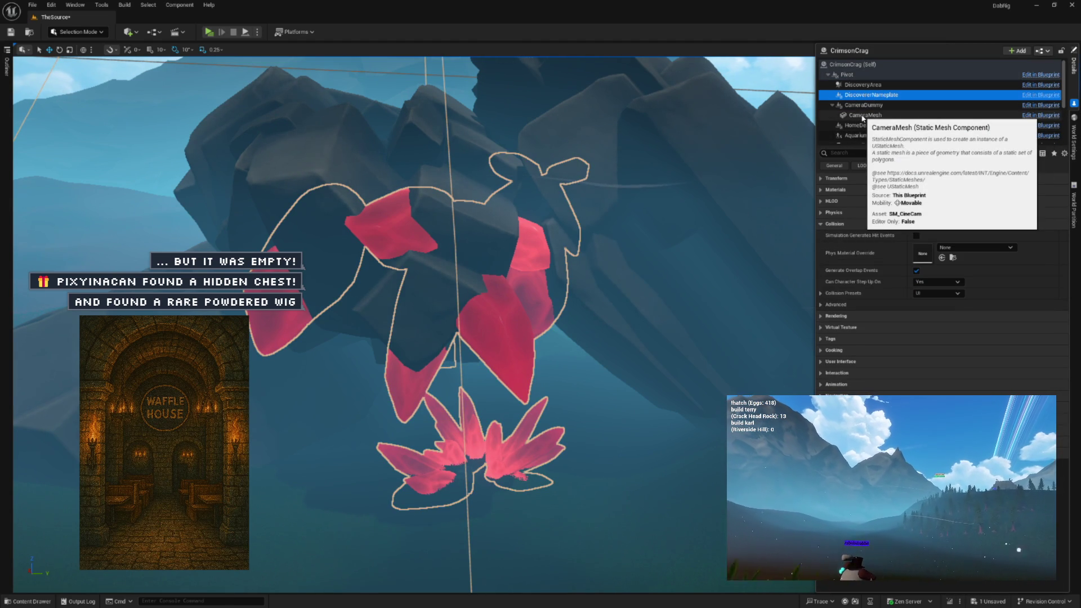
{"action": "scroll", "coordinate": [893, 125], "scroll_direction": "down", "scroll_amount": 1}
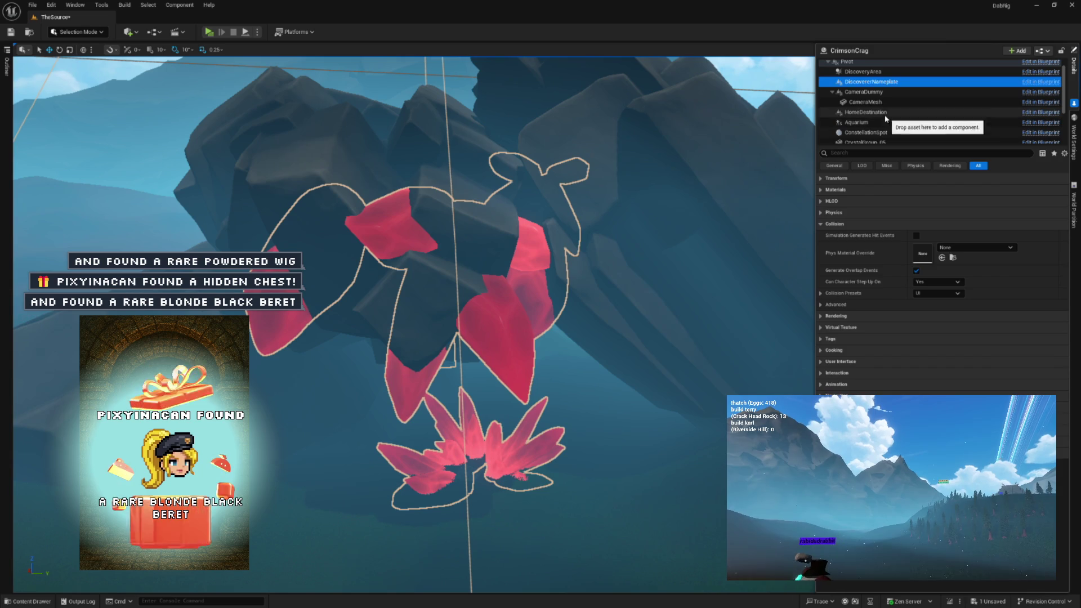
{"action": "left_click", "coordinate": [867, 112]}
{"action": "key", "text": "f"}
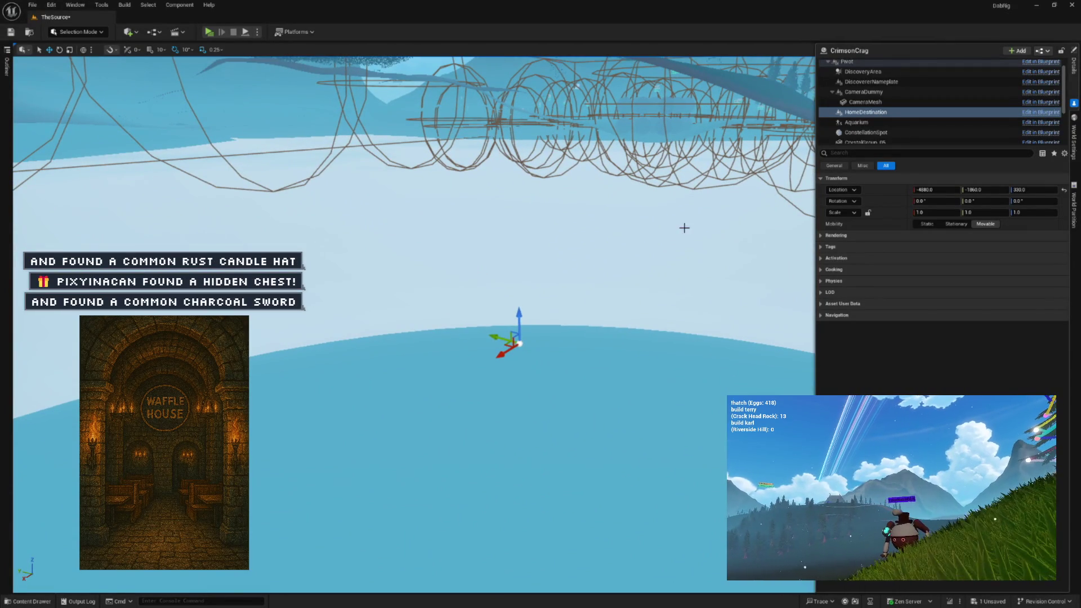
Reset HomeDestination's location, move it beside the red crystals, and save the level
{"action": "left_click", "coordinate": [1063, 191]}
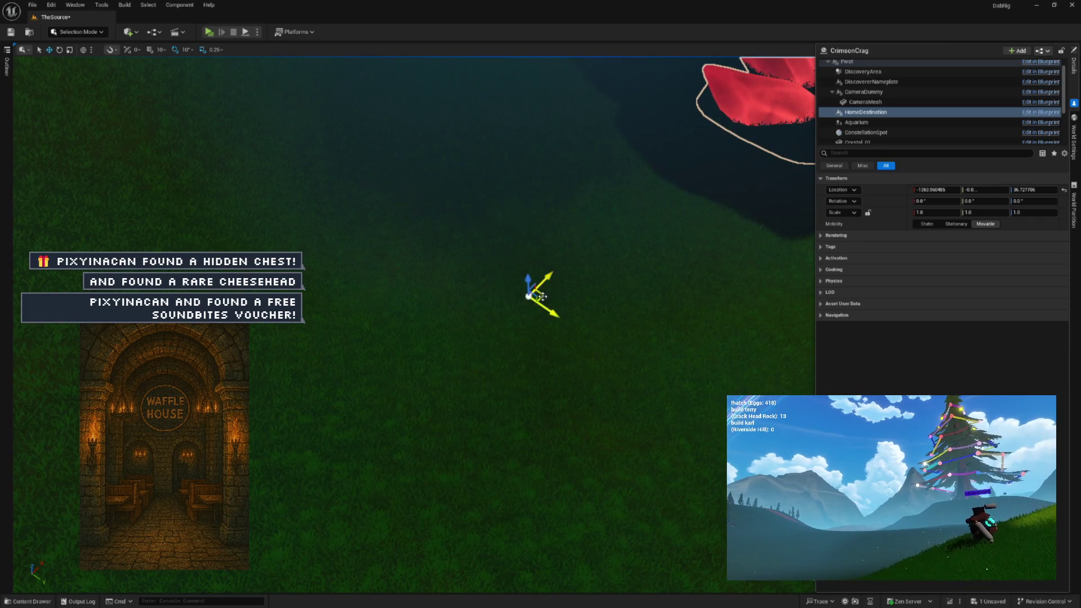
{"action": "mouse_move", "coordinate": [590, 231]}
{"action": "left_mouse_down"}
{"action": "mouse_move", "coordinate": [603, 205]}
{"action": "mouse_move", "coordinate": [604, 242]}
{"action": "left_mouse_up"}
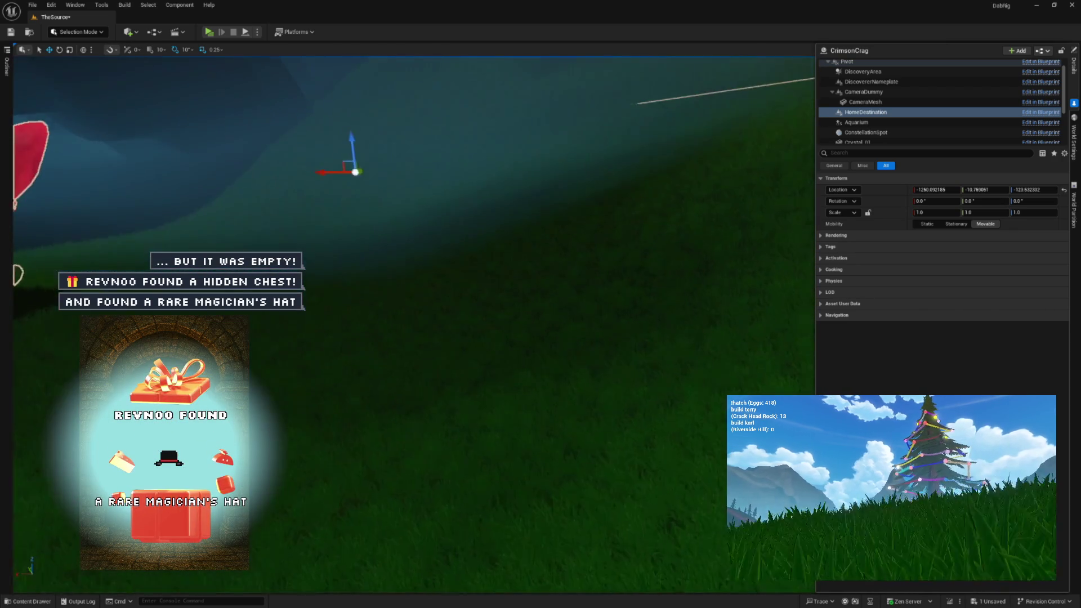
{"action": "left_click", "coordinate": [11, 32]}
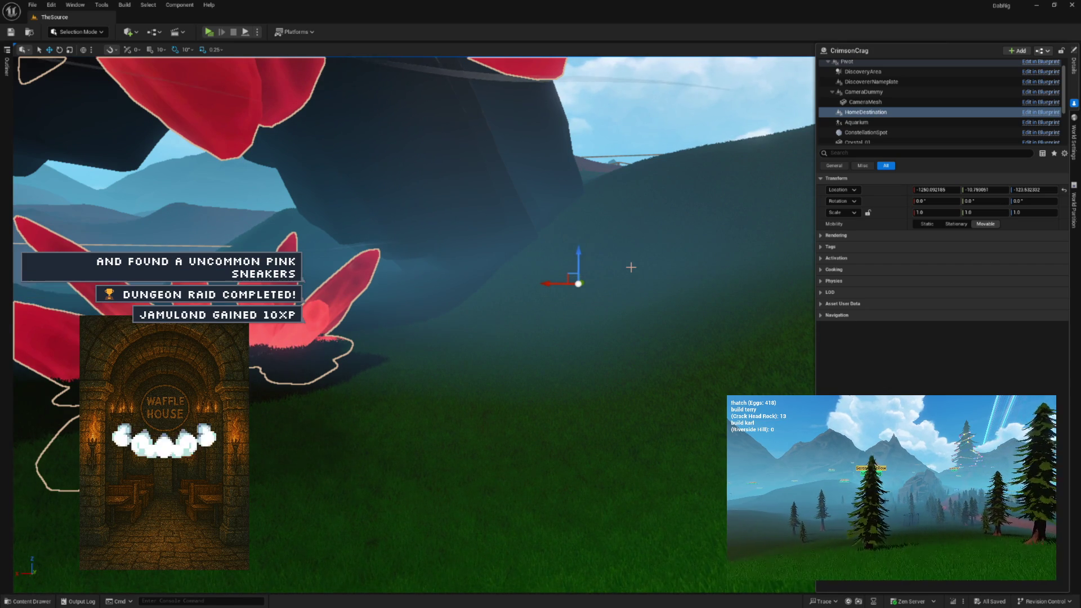
{"action": "key", "text": "f"}
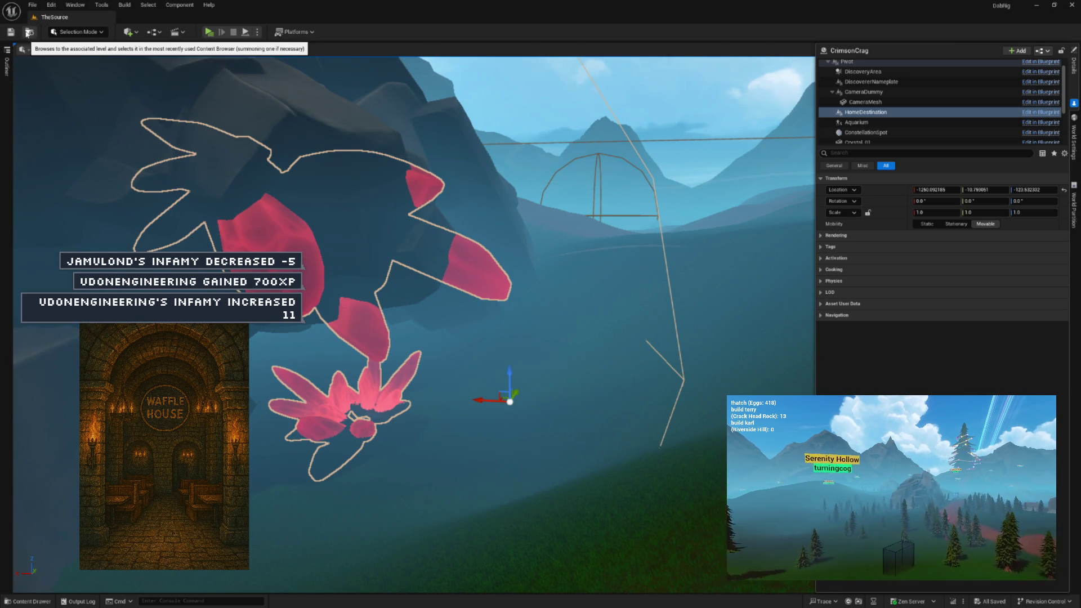
{"action": "left_click", "coordinate": [8, 103]}
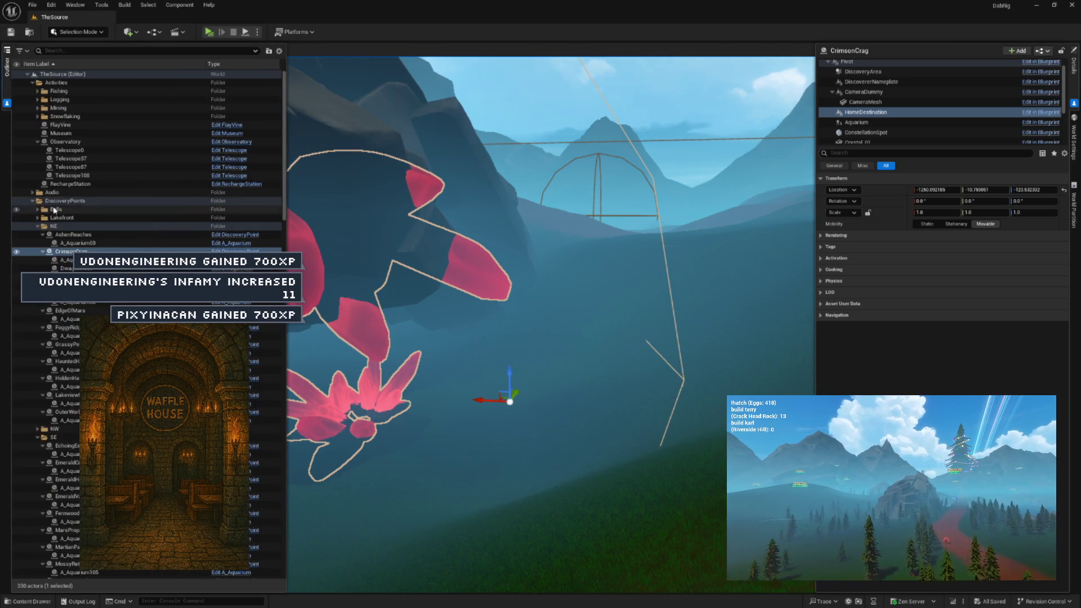
Re-expand the Outliner folders and set the Widget Reflector application scale to 1.5
{"action": "left_click", "coordinate": [27, 75]}
{"action": "left_click", "coordinate": [27, 75]}
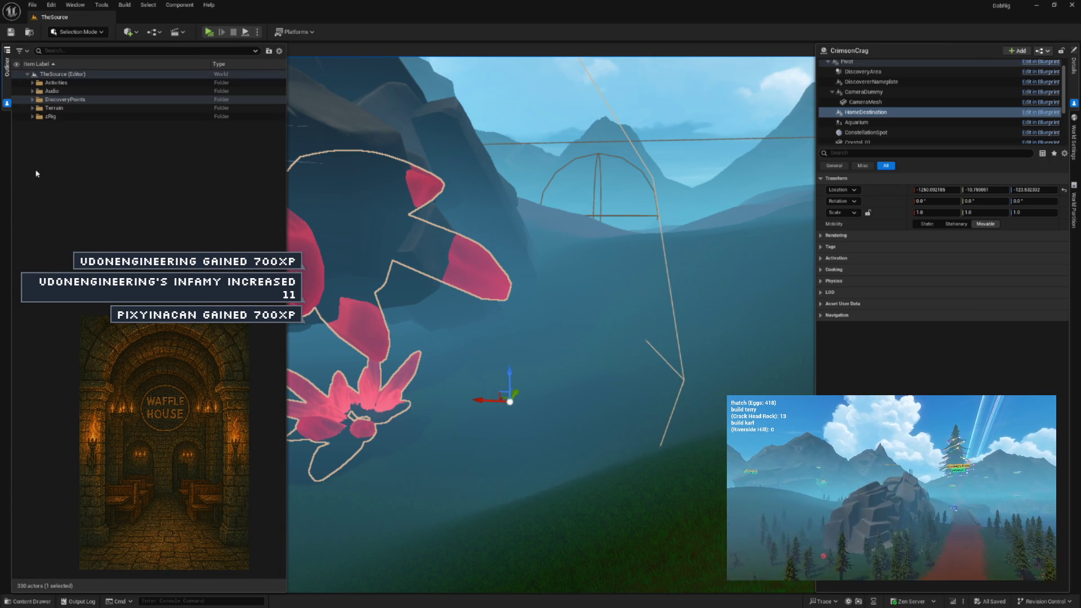
{"action": "left_click", "coordinate": [30, 107]}
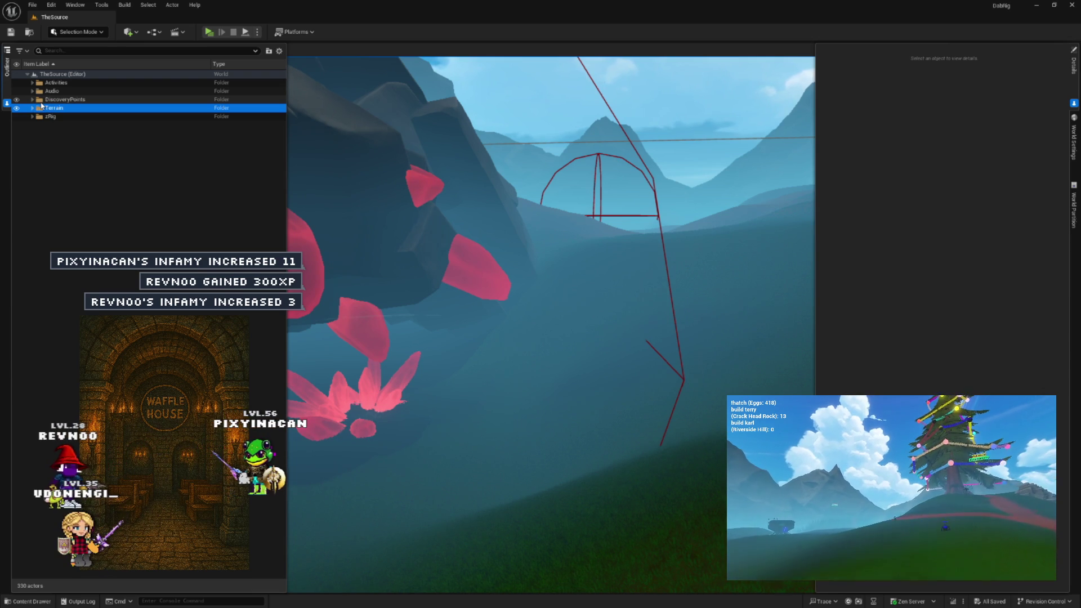
{"action": "key", "text": "ctrl+shift+w"}
{"action": "type", "text": "1.5"}
{"action": "key", "text": "Return"}
Expand the zRig folder and open the AvatarManager Blueprint for editing
{"action": "left_click", "coordinate": [82, 137]}
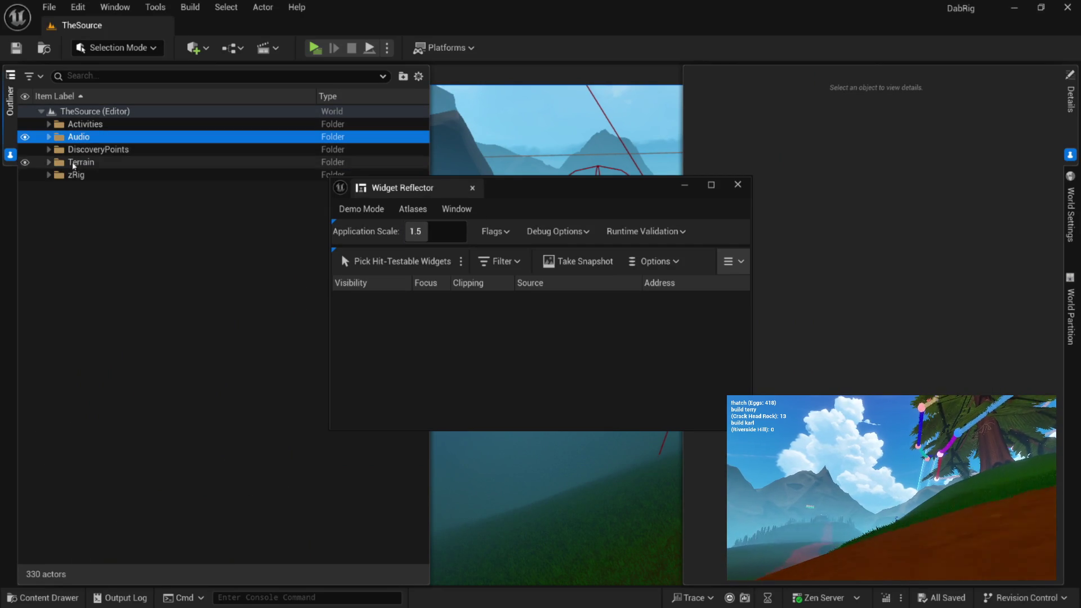
{"action": "left_click", "coordinate": [49, 174]}
{"action": "left_click", "coordinate": [110, 201]}
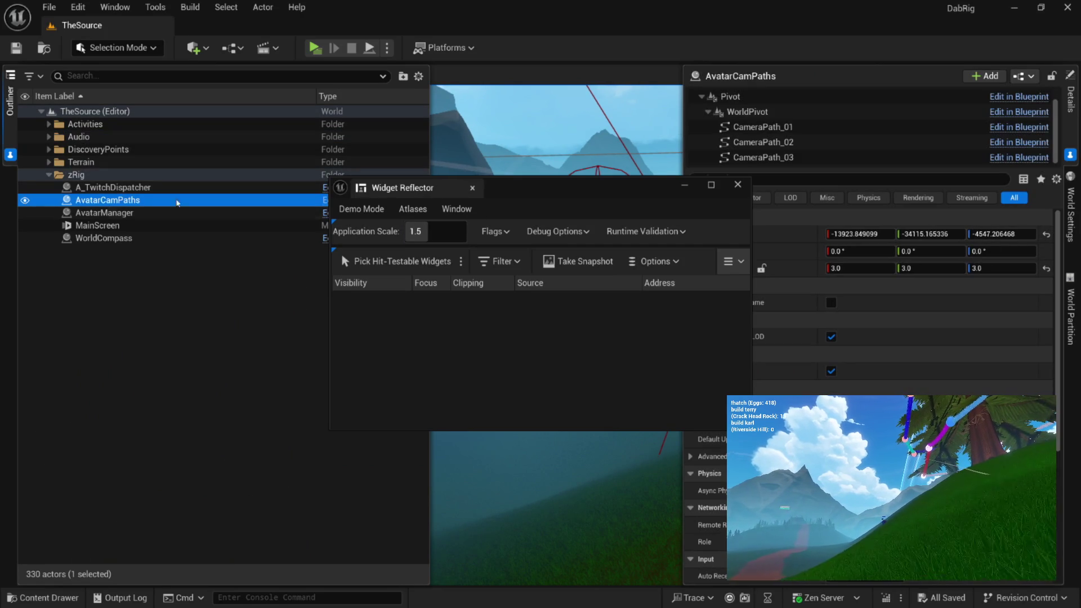
{"action": "left_click", "coordinate": [473, 187]}
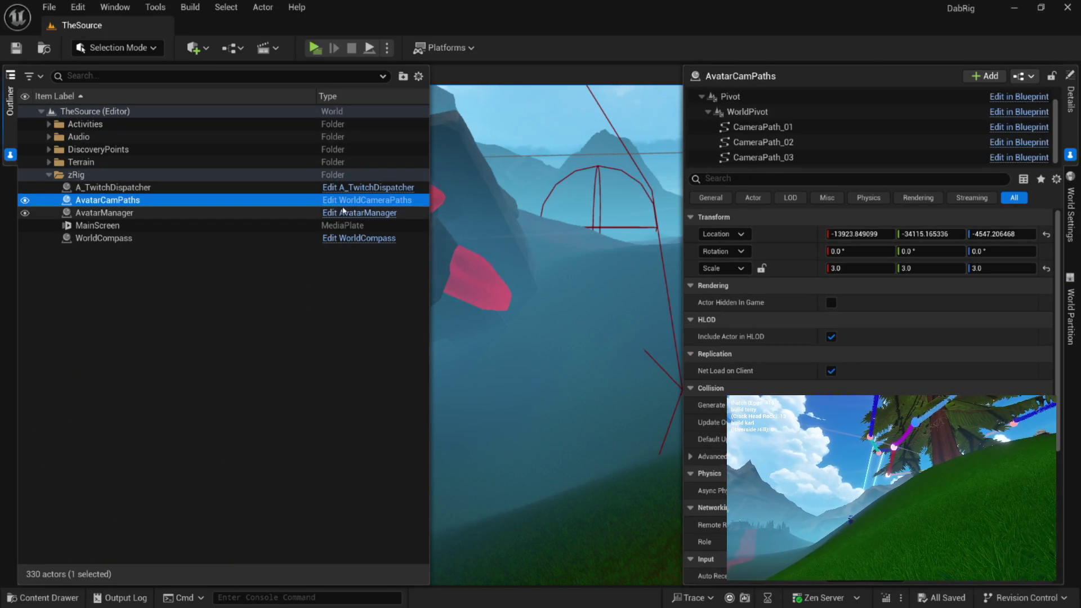
{"action": "left_click", "coordinate": [340, 213]}
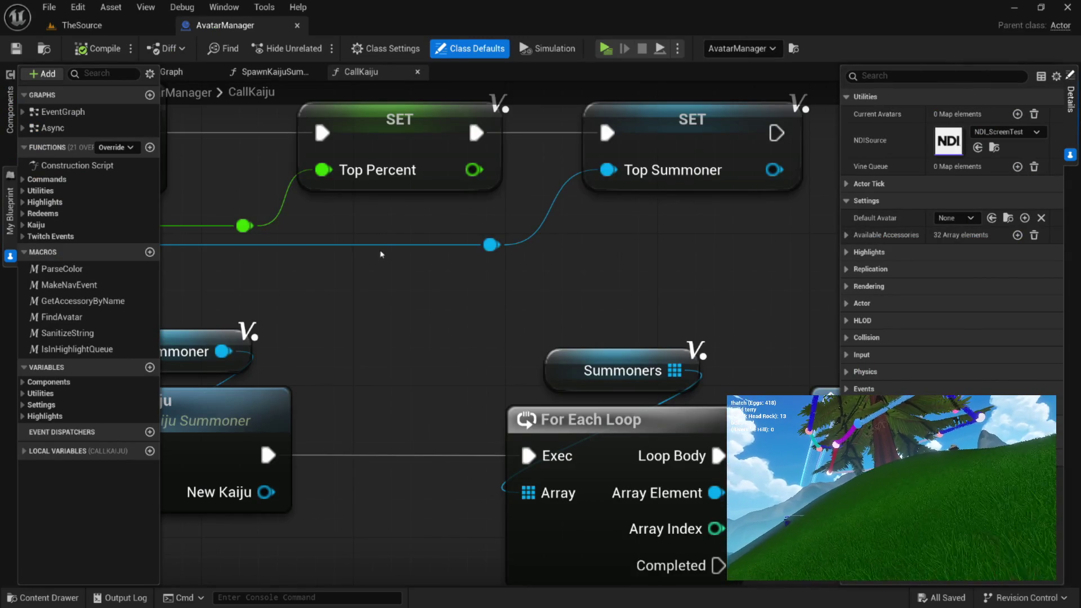
Close the SpawnKaijuSummoner and CallKaiju graph tabs and expand the Commands function group
{"action": "scroll", "coordinate": [383, 254], "scroll_direction": "down", "scroll_amount": 8}
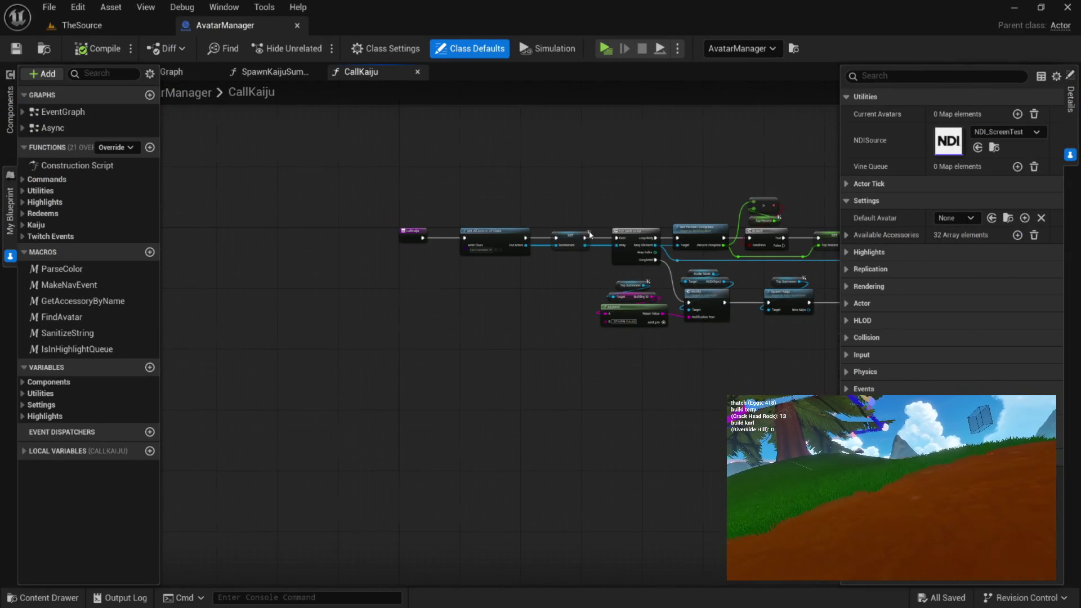
{"action": "scroll", "coordinate": [590, 234], "scroll_direction": "up", "scroll_amount": 5}
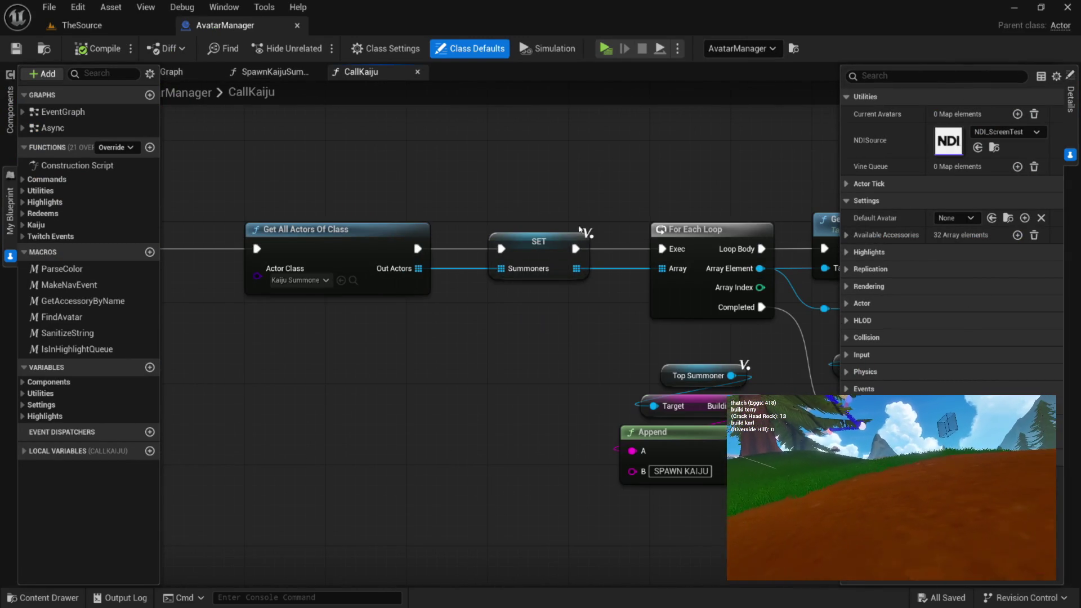
{"action": "left_click", "coordinate": [317, 72]}
{"action": "left_click", "coordinate": [317, 72]}
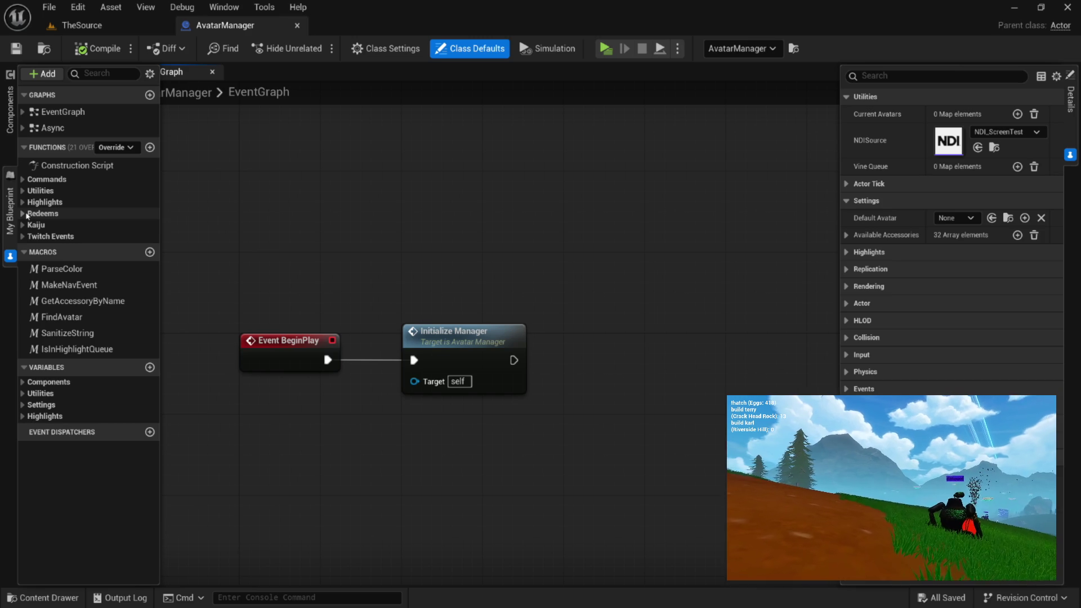
{"action": "left_click", "coordinate": [47, 179]}
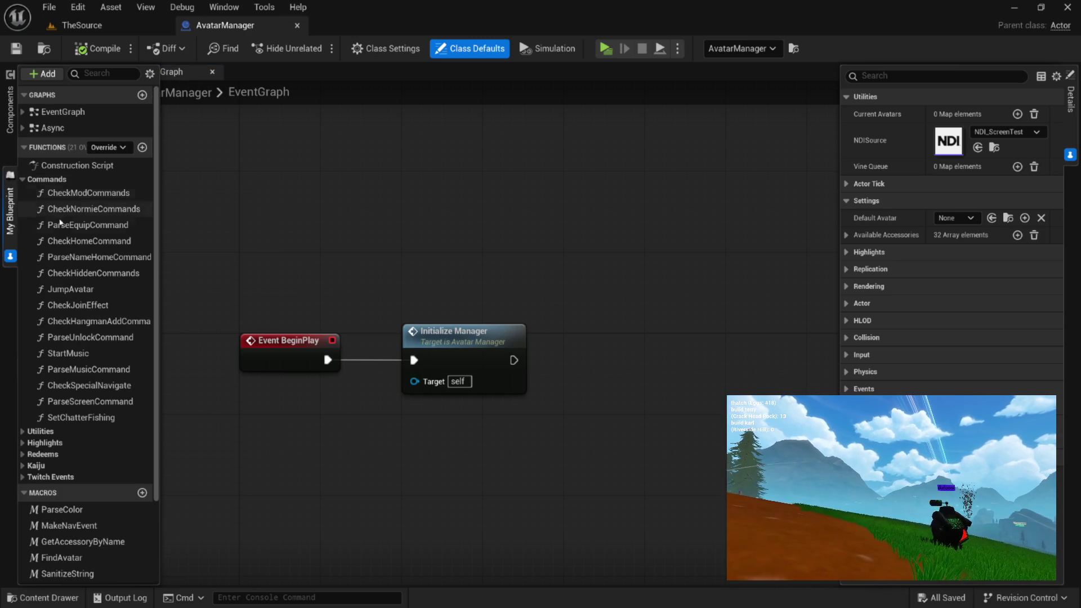
Open the CheckModCommands function graph from My Blueprint
{"action": "left_click", "coordinate": [90, 195]}
{"action": "double_click", "coordinate": [90, 194]}
{"action": "scroll", "coordinate": [534, 306], "scroll_direction": "up", "scroll_amount": 3}
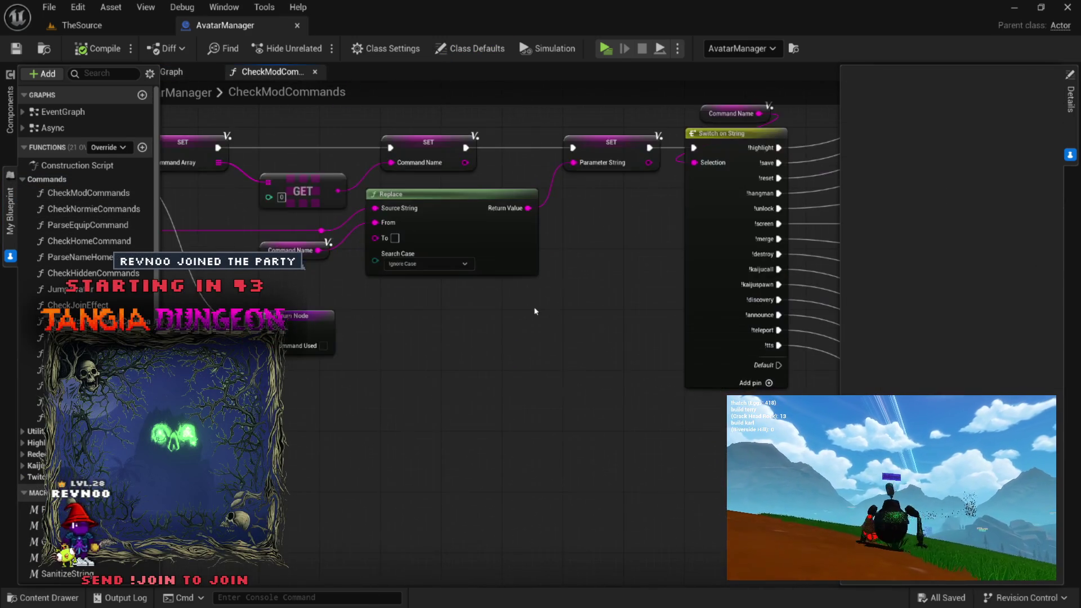
{"action": "scroll", "coordinate": [366, 342], "scroll_direction": "up", "scroll_amount": 2}
{"action": "scroll", "coordinate": [365, 335], "scroll_direction": "up", "scroll_amount": 2}
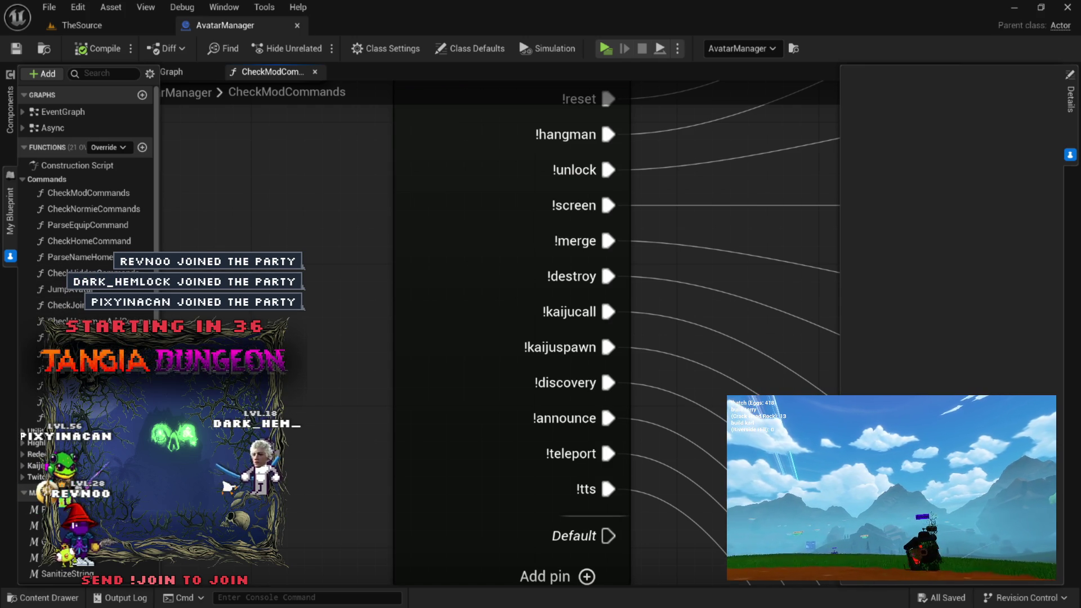
Look over the Switch on String command outputs and select the Destroy Chatter call
{"action": "mouse_move", "coordinate": [318, 303]}
{"action": "left_mouse_down"}
{"action": "mouse_move", "coordinate": [315, 331]}
{"action": "mouse_move", "coordinate": [308, 243]}
{"action": "mouse_move", "coordinate": [287, 227]}
{"action": "mouse_move", "coordinate": [227, 227]}
{"action": "mouse_move", "coordinate": [258, 341]}
{"action": "left_mouse_up"}
{"action": "mouse_move", "coordinate": [647, 352]}
{"action": "left_mouse_down"}
{"action": "mouse_move", "coordinate": [466, 280]}
{"action": "mouse_move", "coordinate": [367, 256]}
{"action": "mouse_move", "coordinate": [285, 272]}
{"action": "left_mouse_up"}
{"action": "mouse_move", "coordinate": [400, 318]}
{"action": "left_mouse_down"}
{"action": "mouse_move", "coordinate": [582, 432]}
{"action": "mouse_move", "coordinate": [483, 392]}
{"action": "left_mouse_up"}
{"action": "mouse_move", "coordinate": [380, 257]}
{"action": "left_mouse_down"}
{"action": "mouse_move", "coordinate": [834, 395]}
{"action": "mouse_move", "coordinate": [721, 310]}
{"action": "mouse_move", "coordinate": [636, 273]}
{"action": "mouse_move", "coordinate": [574, 273]}
{"action": "left_mouse_up"}
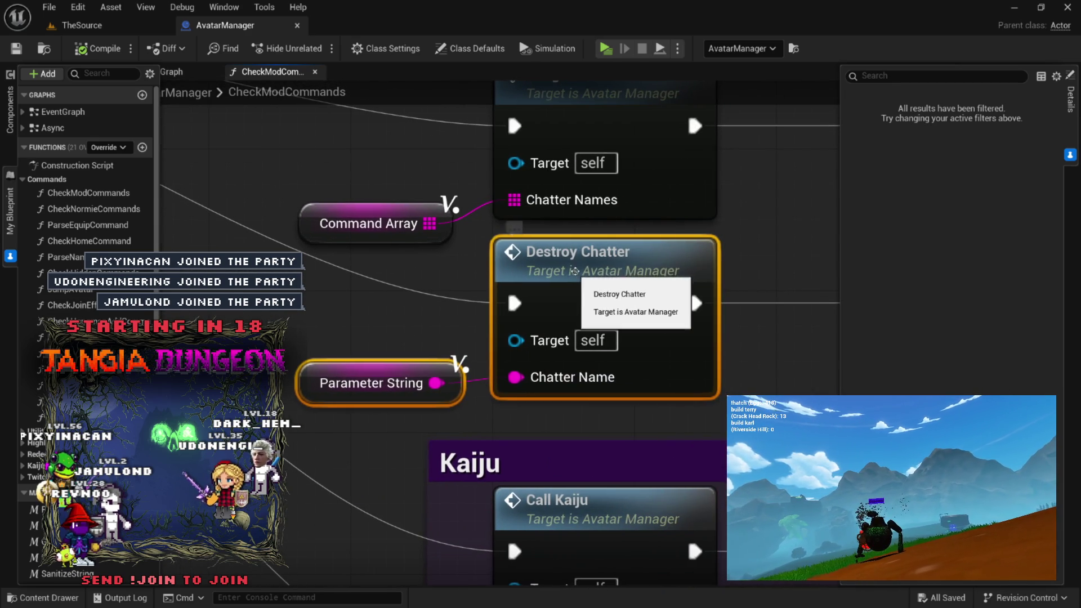
Open Destroy Chatter's graph and inspect its Current Avatars, Find, Branch, Destroy Actor and Remove nodes
{"action": "double_click", "coordinate": [575, 273]}
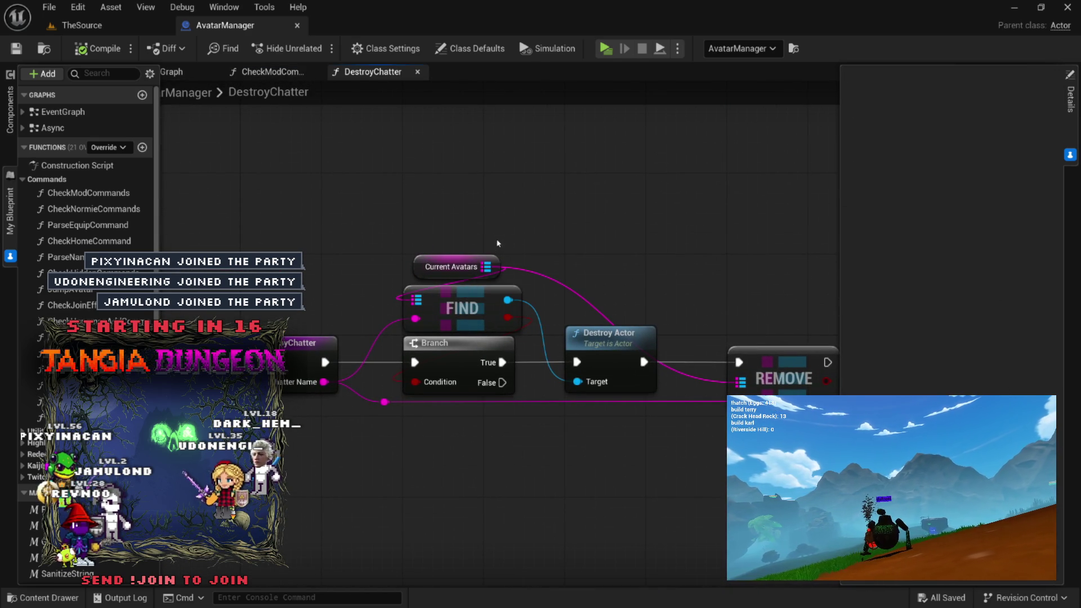
{"action": "left_click_drag", "start_coordinate": [497, 228], "coordinate": [471, 350]}
{"action": "left_click_drag", "start_coordinate": [466, 394], "coordinate": [467, 394]}
{"action": "scroll", "coordinate": [466, 394], "scroll_direction": "up", "scroll_amount": 3}
{"action": "mouse_move", "coordinate": [647, 333]}
{"action": "left_mouse_down"}
{"action": "mouse_move", "coordinate": [542, 306]}
{"action": "mouse_move", "coordinate": [494, 270]}
{"action": "mouse_move", "coordinate": [421, 296]}
{"action": "mouse_move", "coordinate": [357, 437]}
{"action": "mouse_move", "coordinate": [425, 424]}
{"action": "mouse_move", "coordinate": [335, 415]}
{"action": "left_mouse_up"}
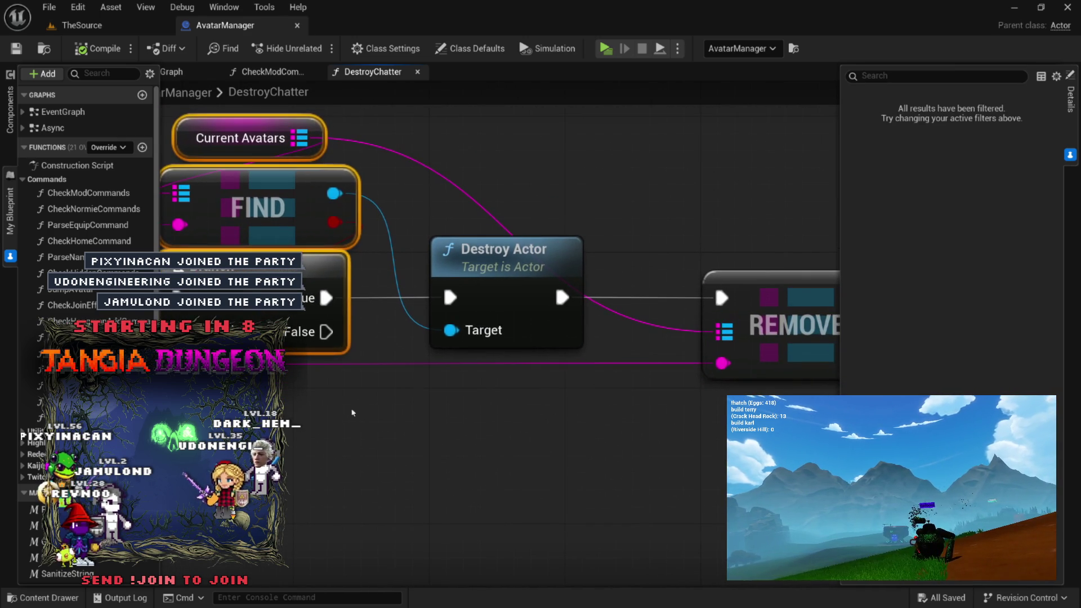
{"action": "left_click", "coordinate": [443, 282]}
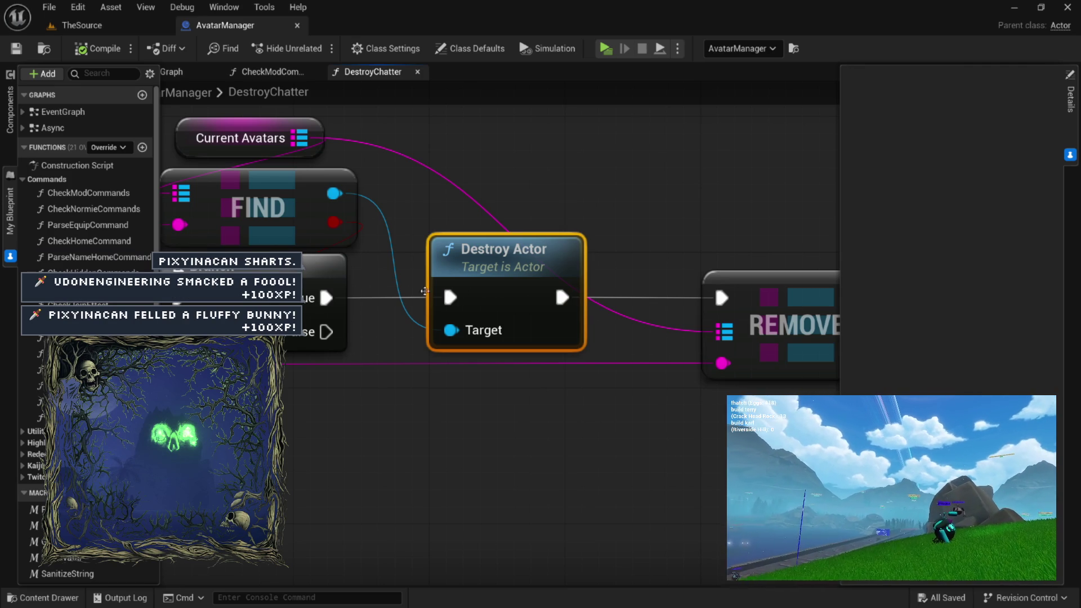
{"action": "mouse_move", "coordinate": [661, 359]}
{"action": "left_mouse_down"}
{"action": "mouse_move", "coordinate": [562, 429]}
{"action": "mouse_move", "coordinate": [502, 431]}
{"action": "left_mouse_up"}
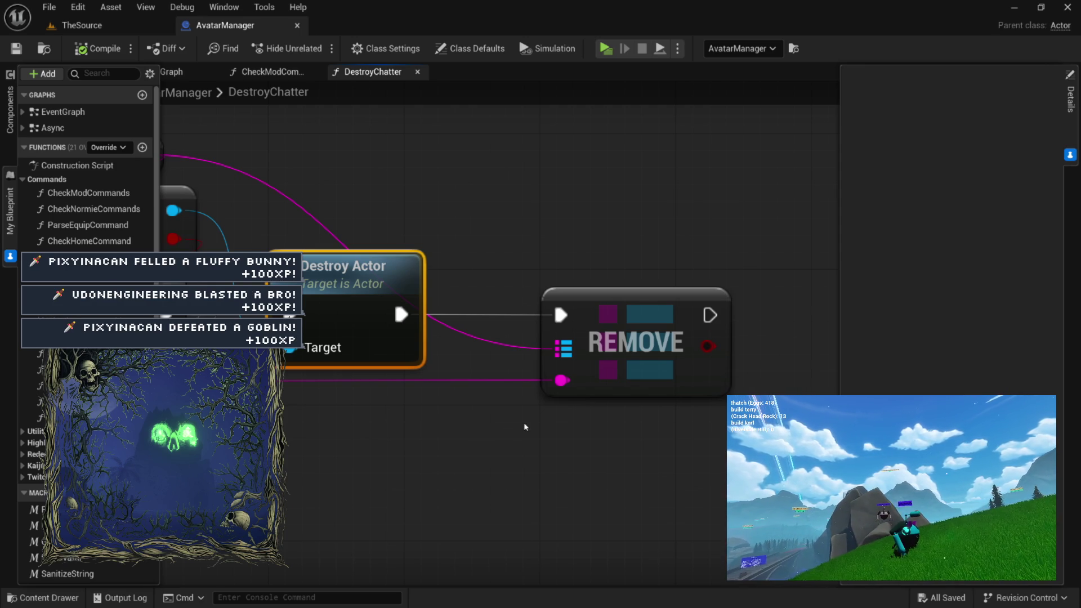
{"action": "left_click_drag", "start_coordinate": [495, 411], "coordinate": [410, 357]}
{"action": "mouse_move", "coordinate": [496, 248]}
{"action": "left_mouse_down"}
{"action": "mouse_move", "coordinate": [614, 254]}
{"action": "mouse_move", "coordinate": [592, 262]}
{"action": "left_mouse_up"}
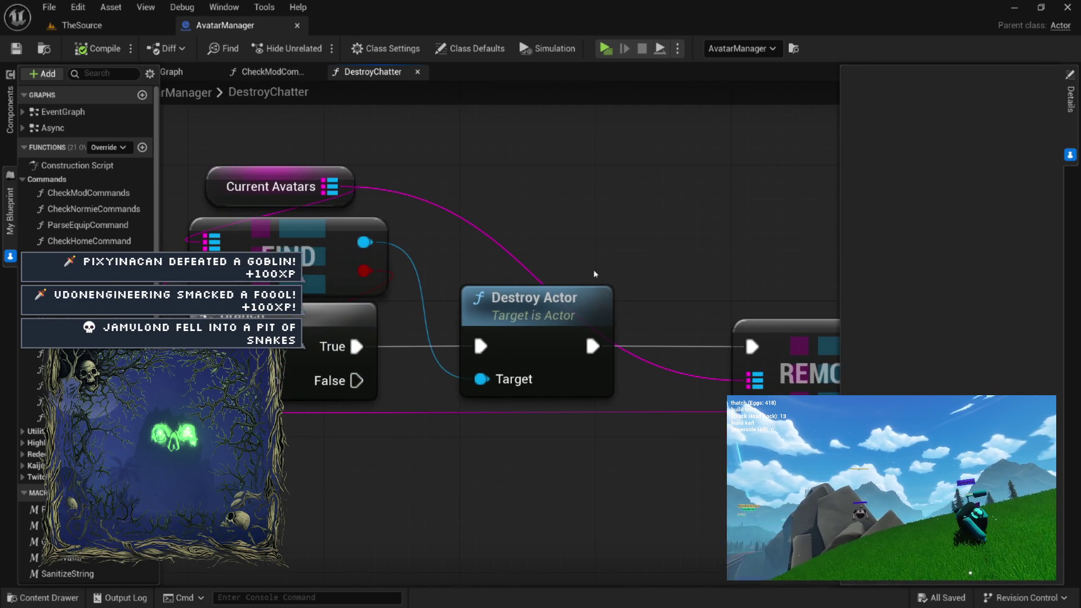
{"action": "left_click_drag", "start_coordinate": [304, 115], "coordinate": [754, 297]}
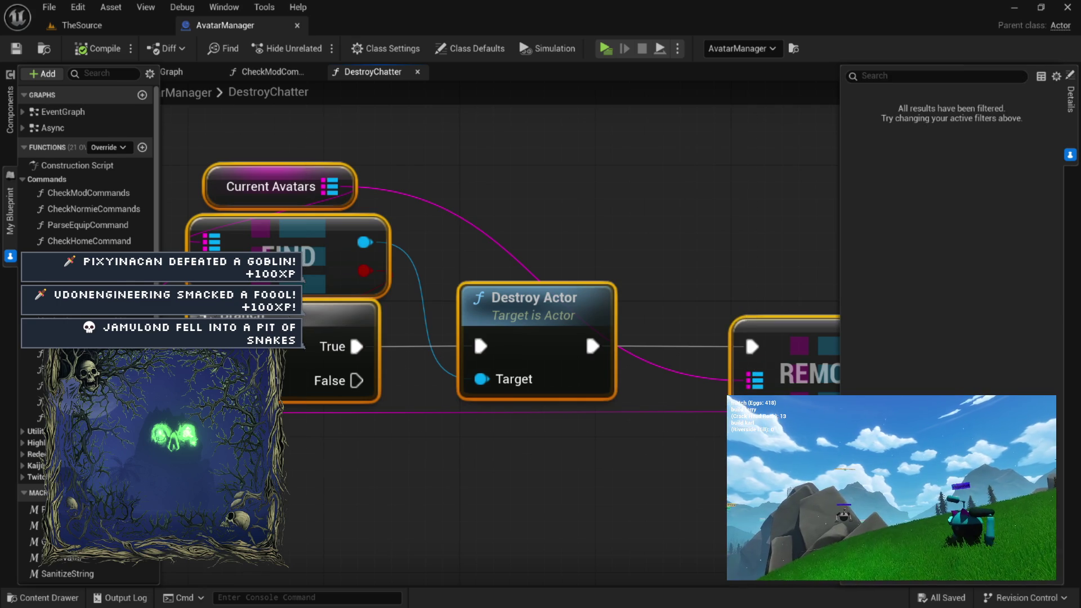
{"action": "right_click", "coordinate": [723, 481]}
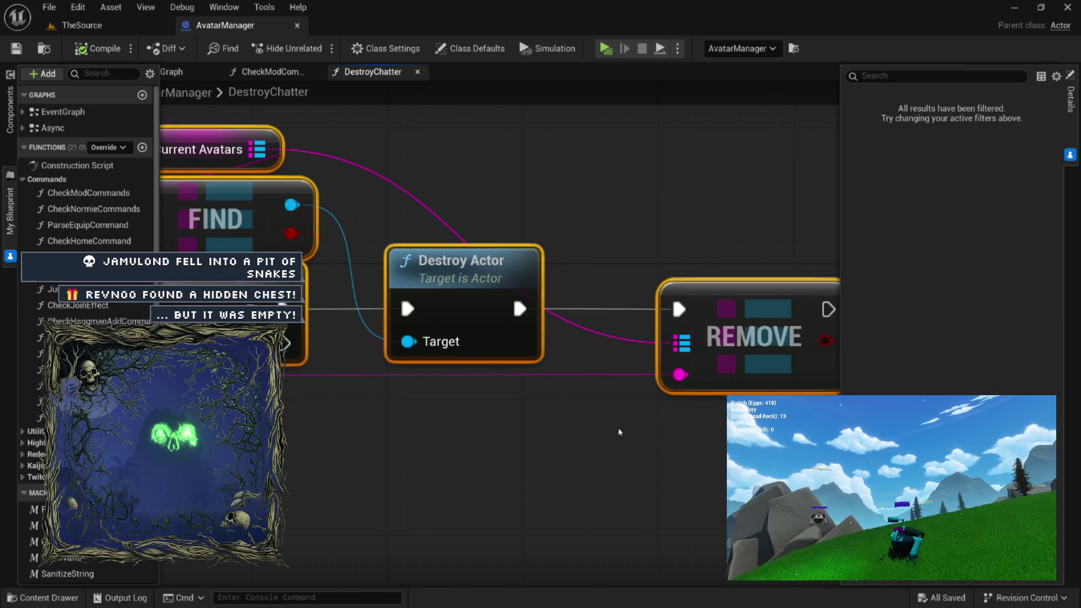
{"action": "left_click_drag", "start_coordinate": [536, 429], "coordinate": [588, 428]}
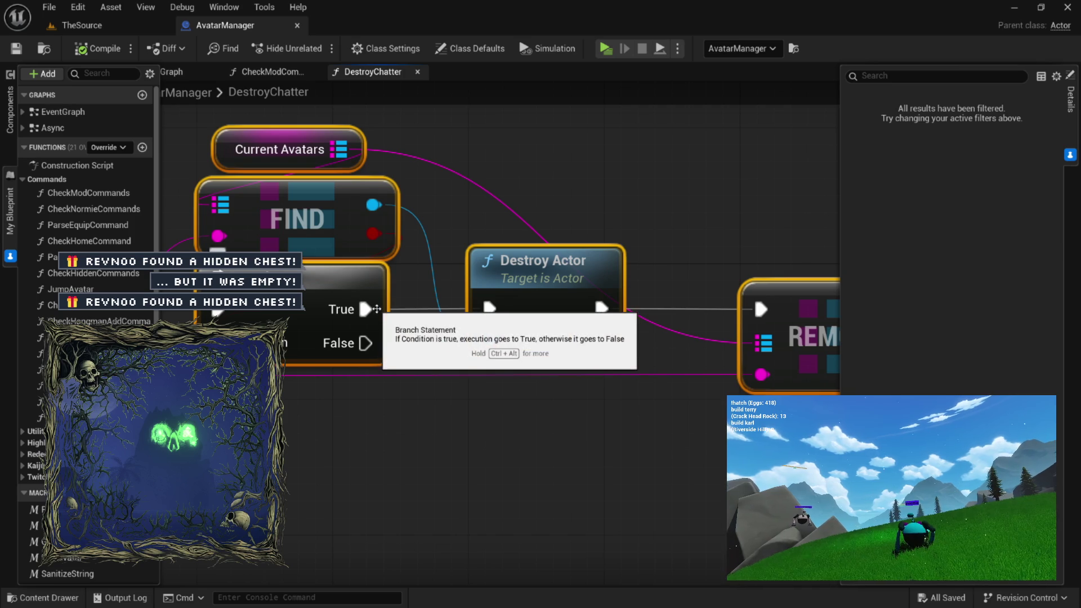
{"action": "scroll", "coordinate": [524, 352], "scroll_direction": "down", "scroll_amount": 3}
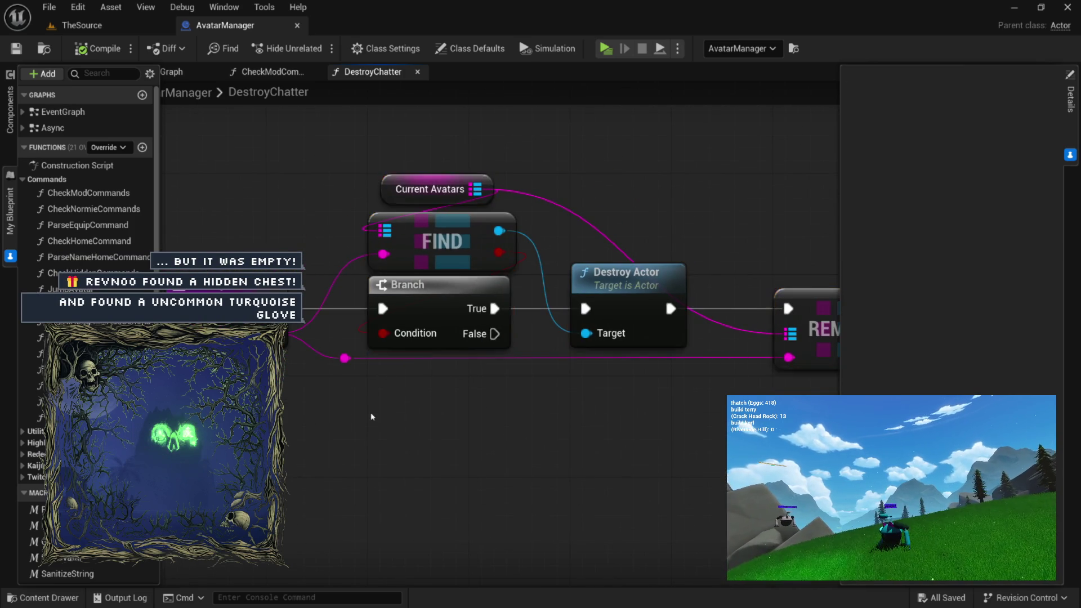
{"action": "left_click_drag", "start_coordinate": [518, 374], "coordinate": [443, 373]}
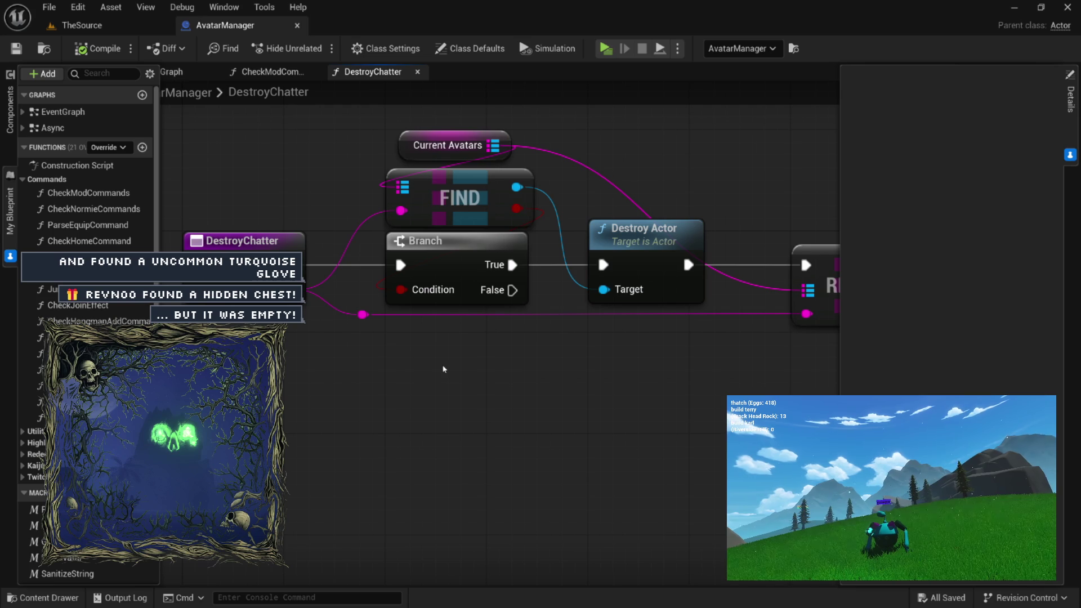
{"action": "left_click_drag", "start_coordinate": [513, 383], "coordinate": [360, 405]}
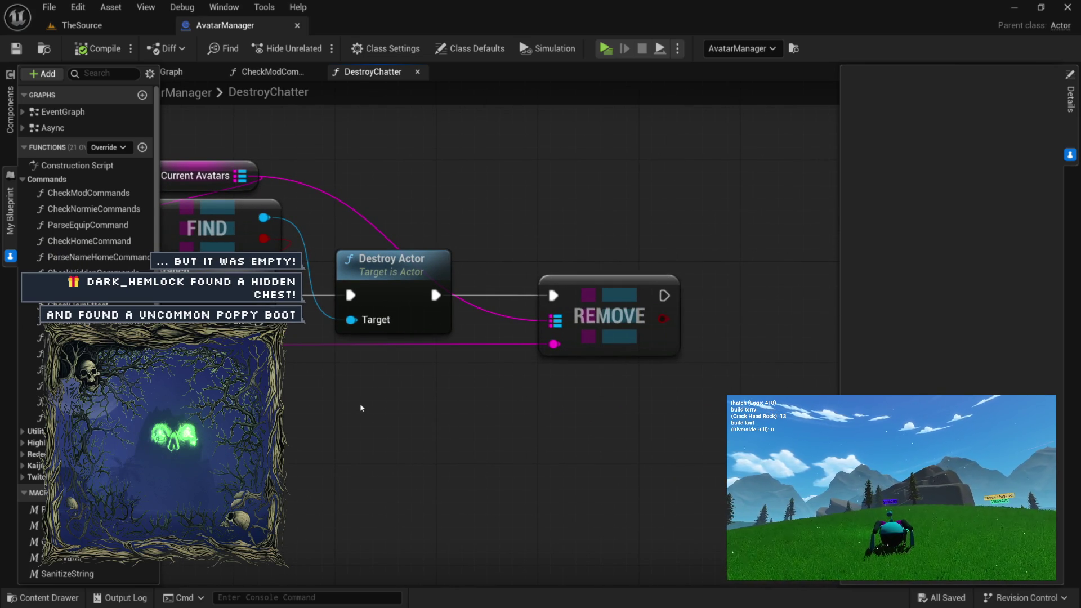
{"action": "left_click_drag", "start_coordinate": [394, 398], "coordinate": [572, 414]}
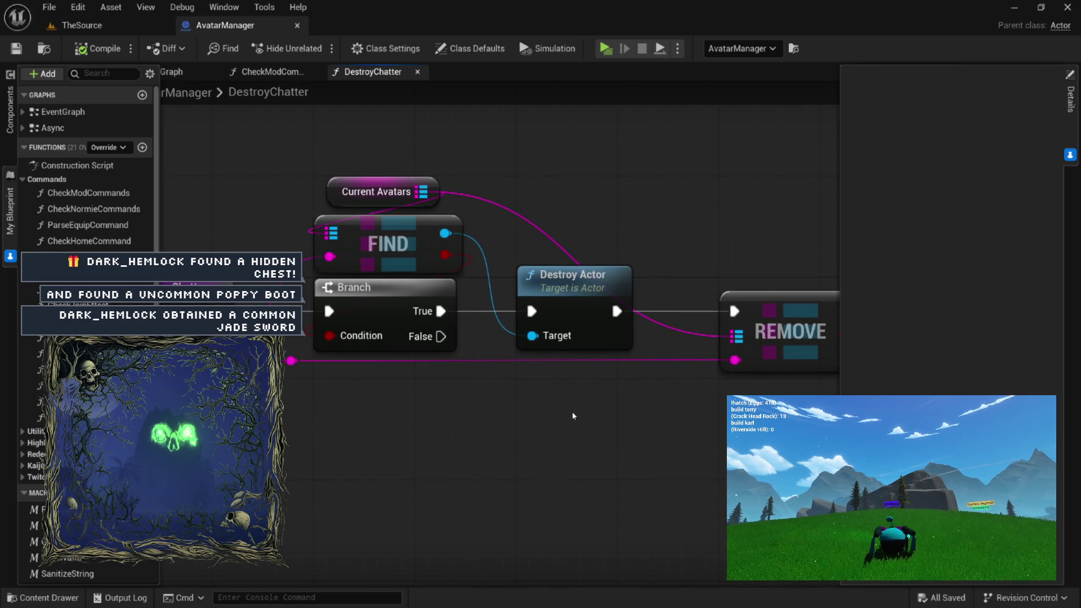
{"action": "left_click_drag", "start_coordinate": [601, 379], "coordinate": [562, 389]}
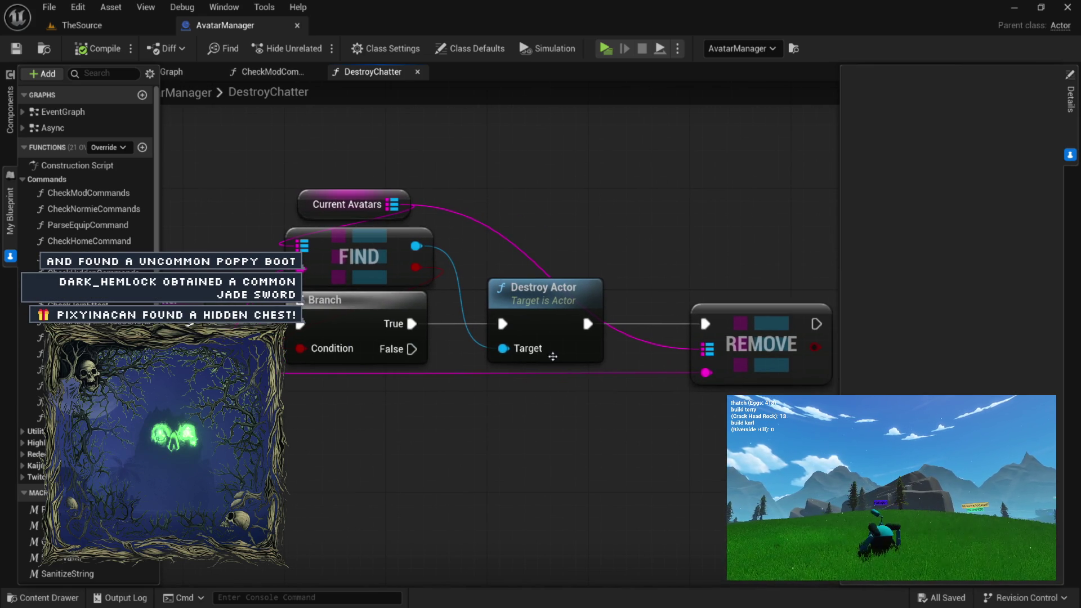
{"action": "mouse_move", "coordinate": [357, 134]}
{"action": "left_mouse_down"}
{"action": "mouse_move", "coordinate": [832, 394]}
{"action": "mouse_move", "coordinate": [832, 434]}
{"action": "left_mouse_up"}
{"action": "left_click", "coordinate": [666, 448]}
{"action": "scroll", "coordinate": [666, 448], "scroll_direction": "up", "scroll_amount": 2}
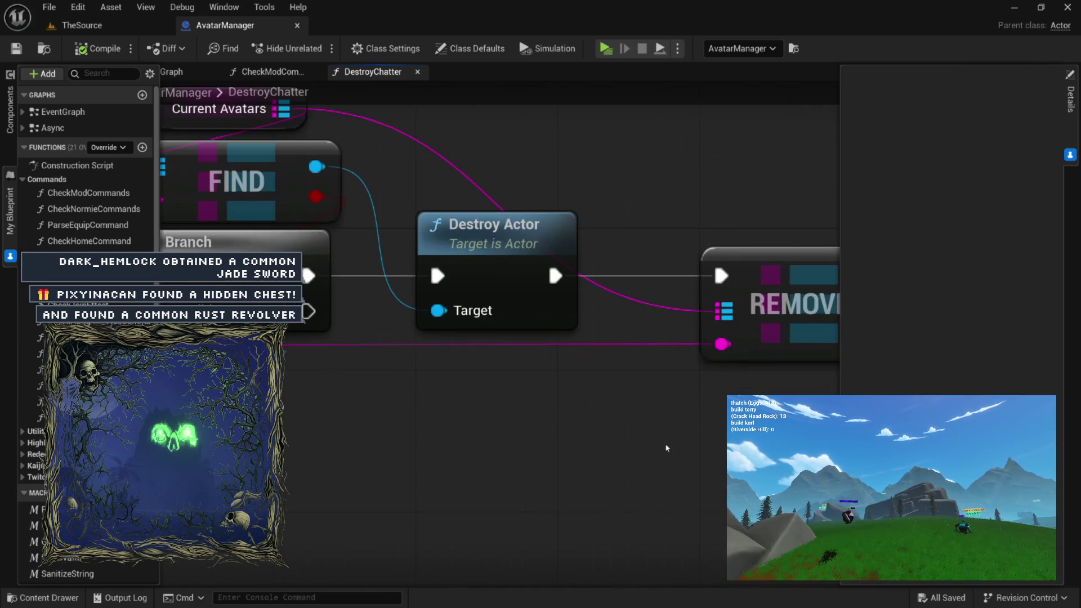
{"action": "scroll", "coordinate": [636, 465], "scroll_direction": "down", "scroll_amount": 4}
{"action": "left_click_drag", "start_coordinate": [636, 465], "coordinate": [605, 383]}
{"action": "left_click", "coordinate": [523, 310]}
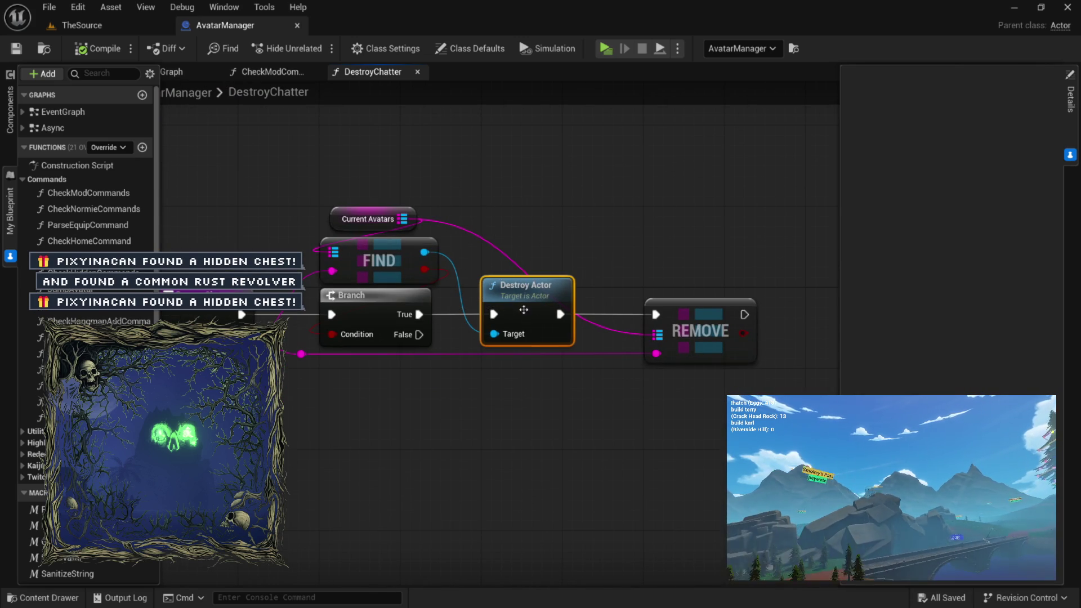
{"action": "left_click_drag", "start_coordinate": [646, 229], "coordinate": [782, 376]}
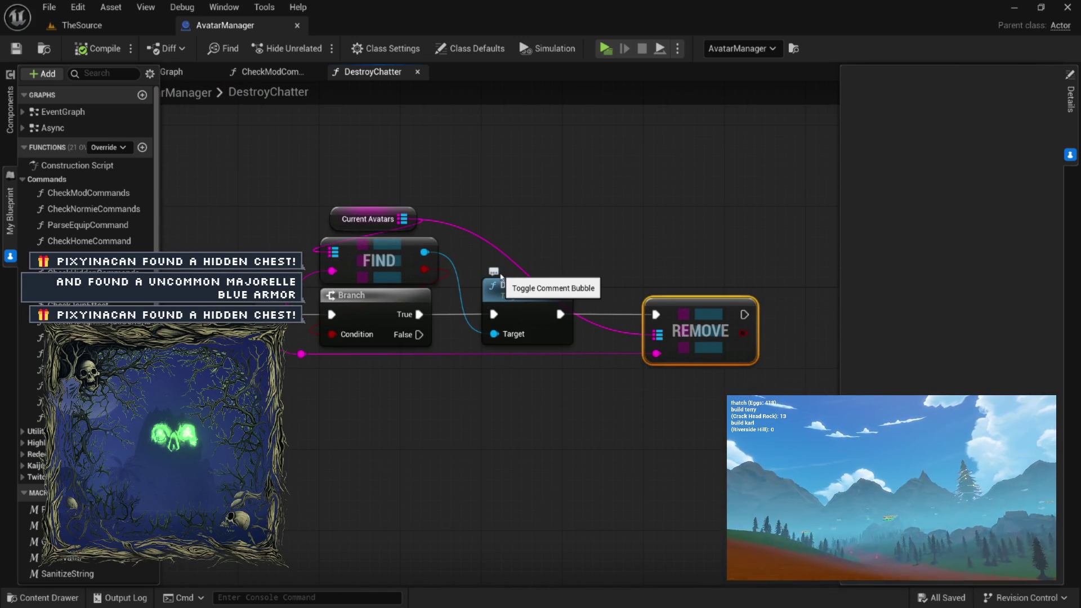
{"action": "left_click", "coordinate": [532, 308]}
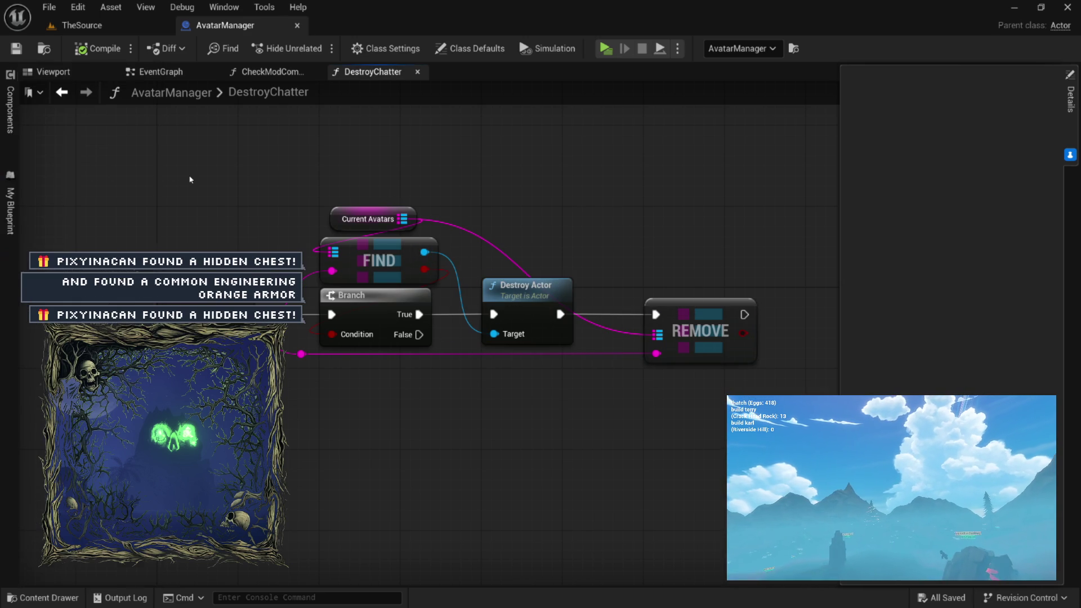
Switch to the TheSource level and launch it in a standalone preview window
{"action": "left_click", "coordinate": [100, 26]}
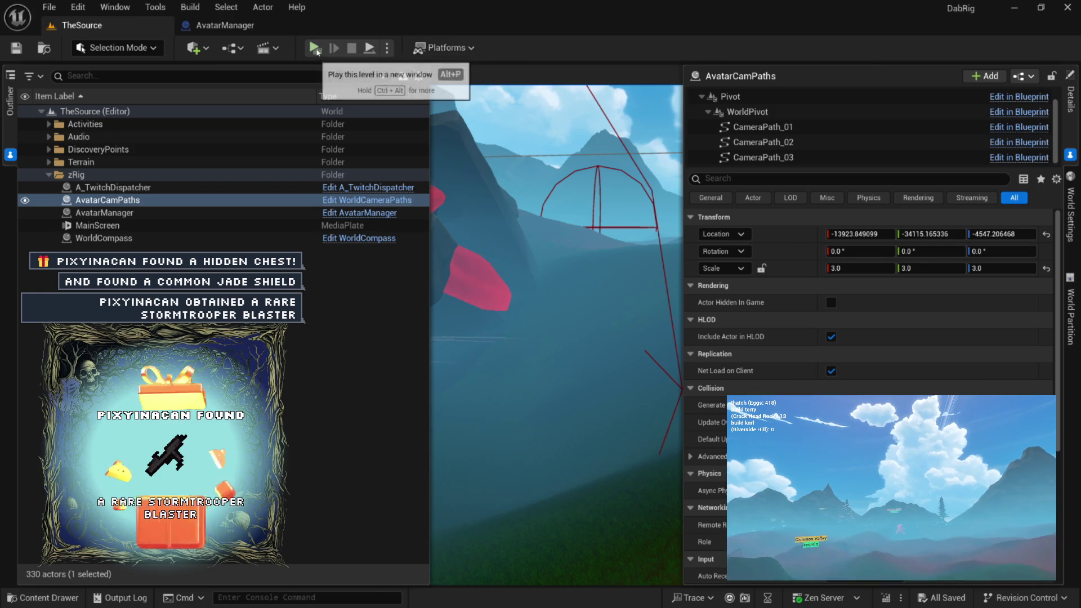
{"action": "left_click", "coordinate": [317, 53]}
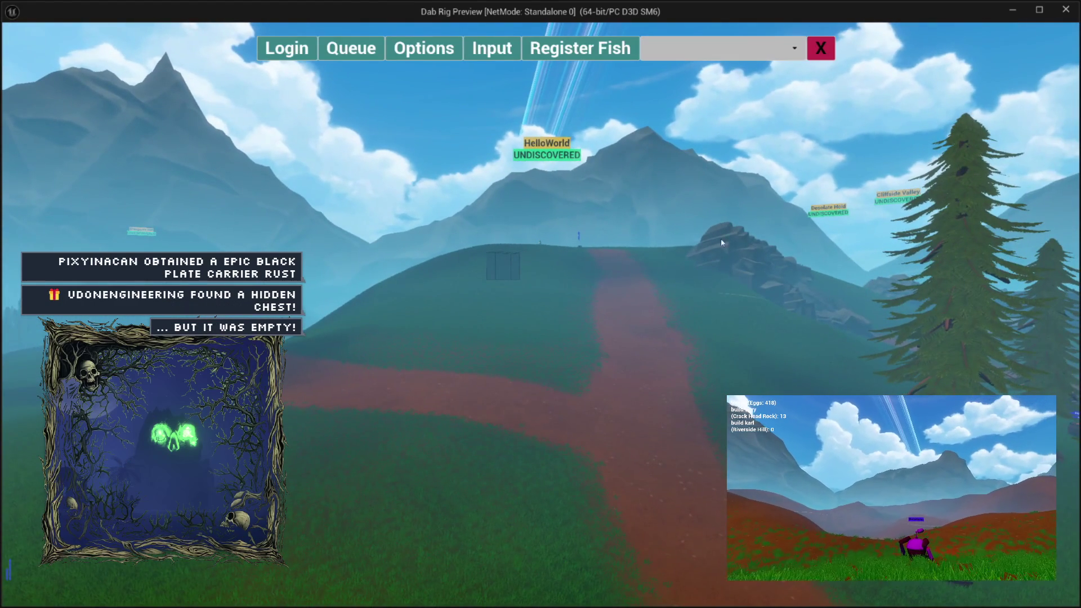
Clear the chatter name and join as fakepixy to spawn a second avatar
{"action": "mouse_move", "coordinate": [392, 539]}
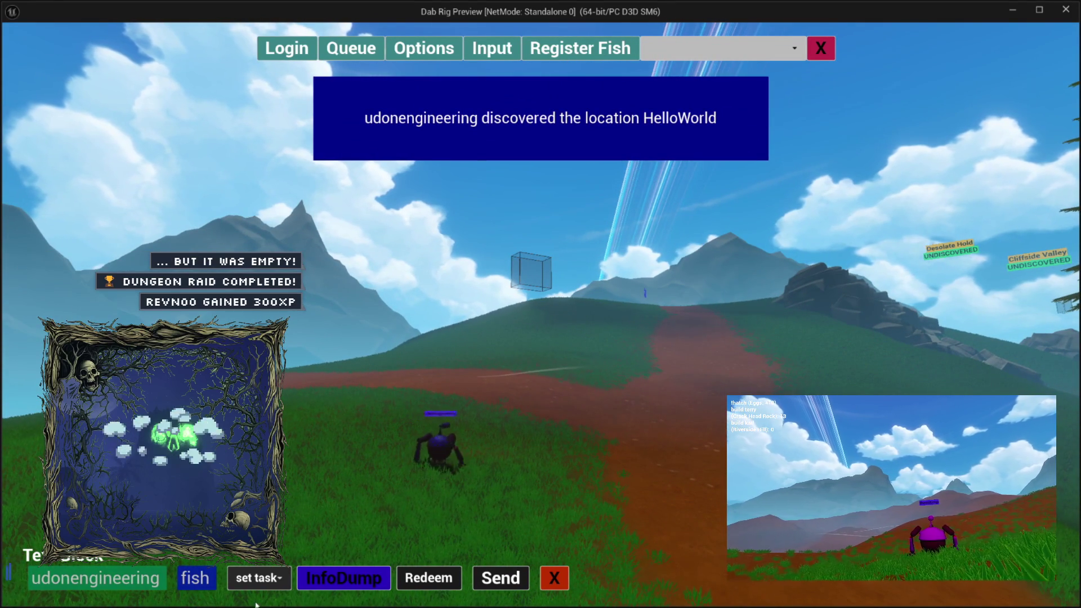
{"action": "left_click", "coordinate": [191, 578]}
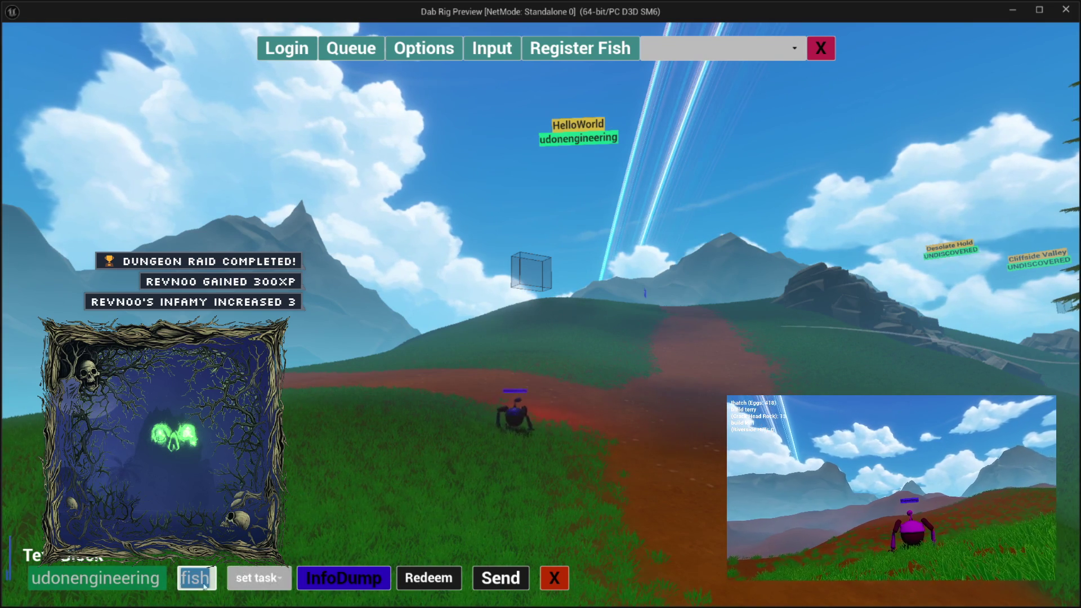
{"action": "left_click", "coordinate": [139, 578]}
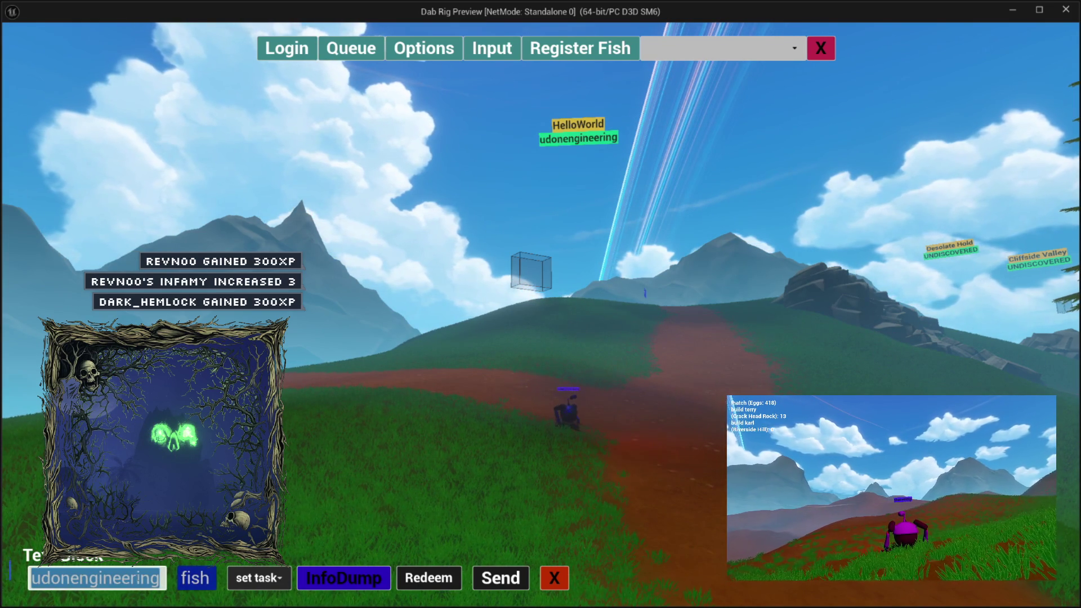
{"action": "key", "text": "BackSpace"}
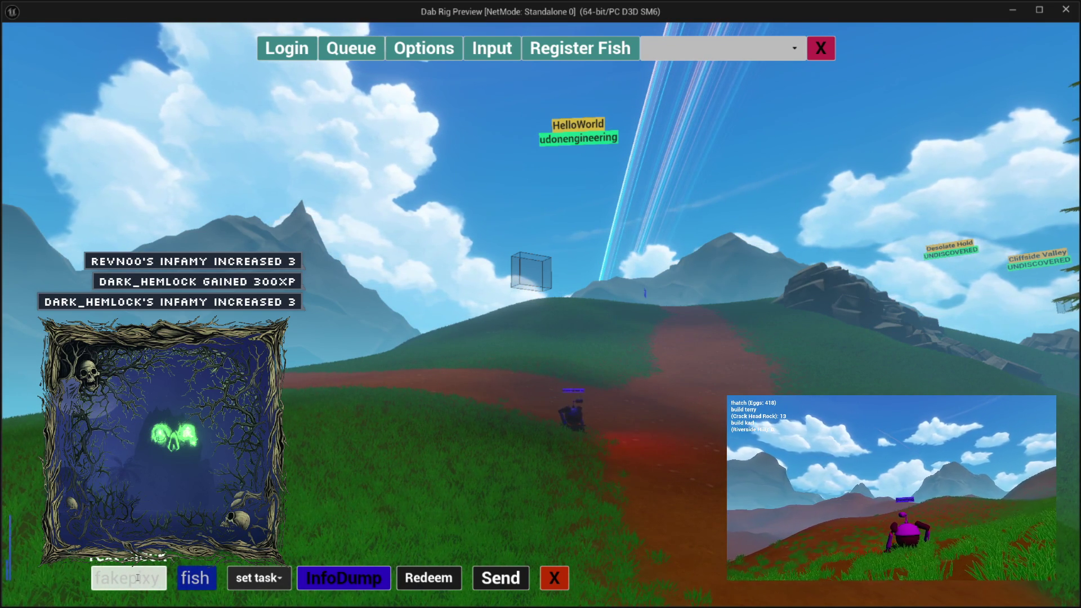
{"action": "left_click", "coordinate": [506, 579]}
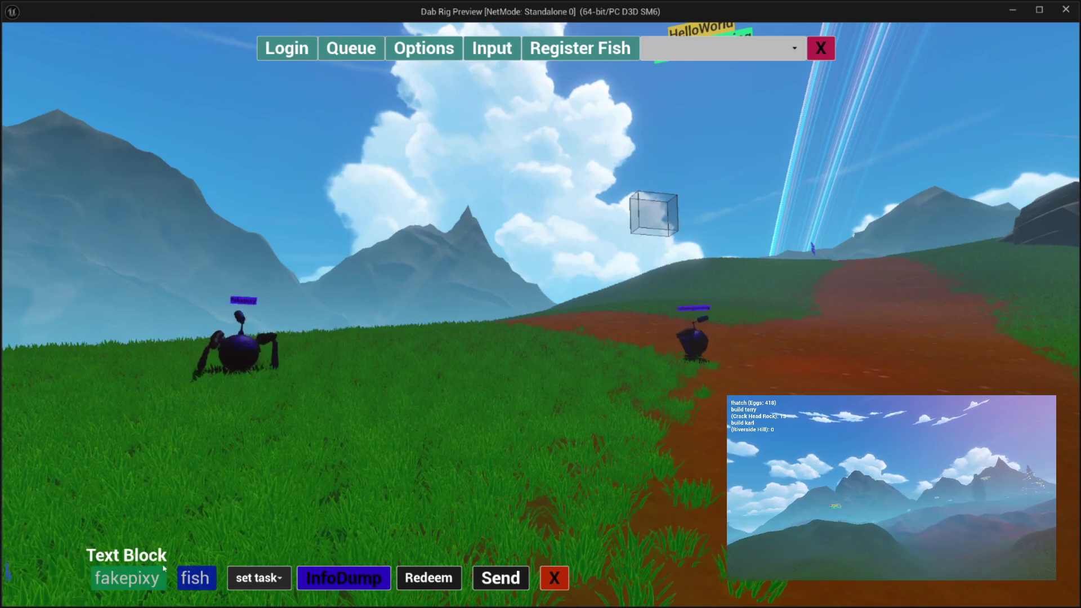
Change the chatter name back to udonengineering
{"action": "left_click", "coordinate": [144, 574]}
{"action": "key", "text": "BackSpace"}
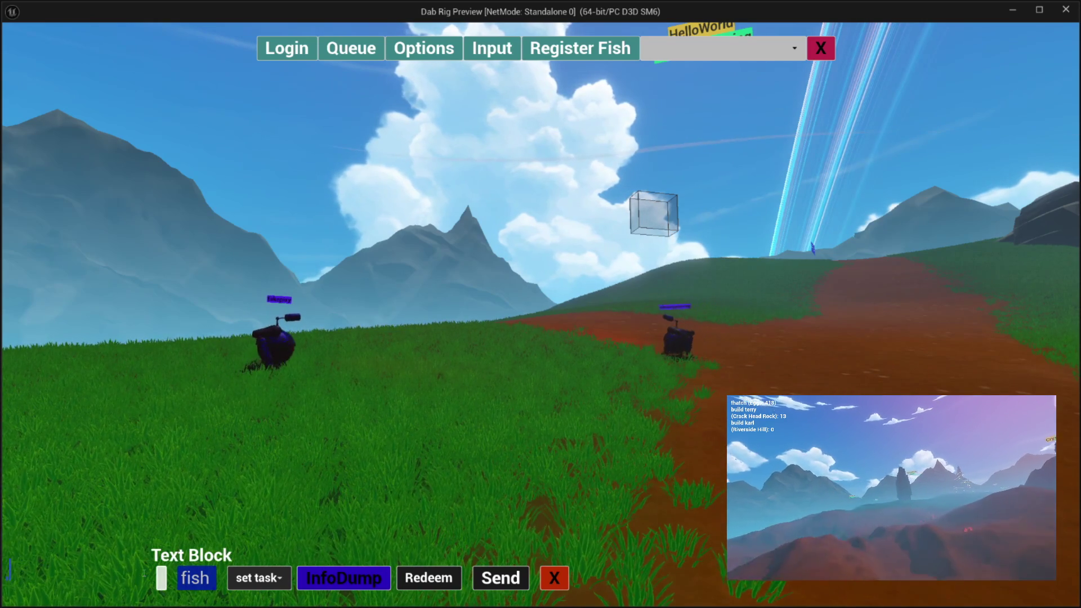
{"action": "type", "text": "udonengineering"}
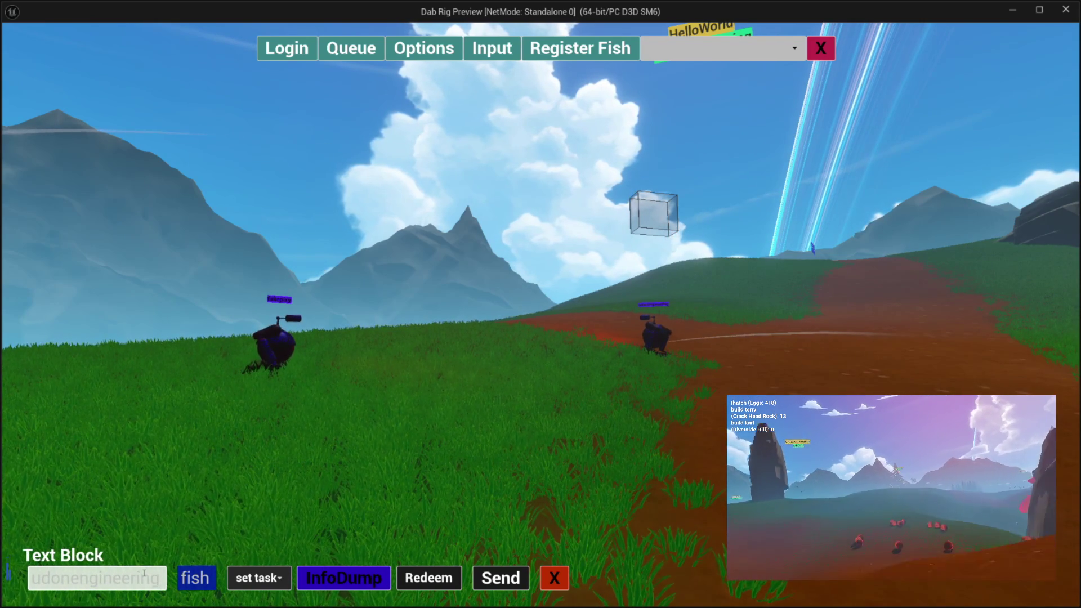
Replace the old command and send '!destroy fakepixy' several times
{"action": "left_click", "coordinate": [188, 576]}
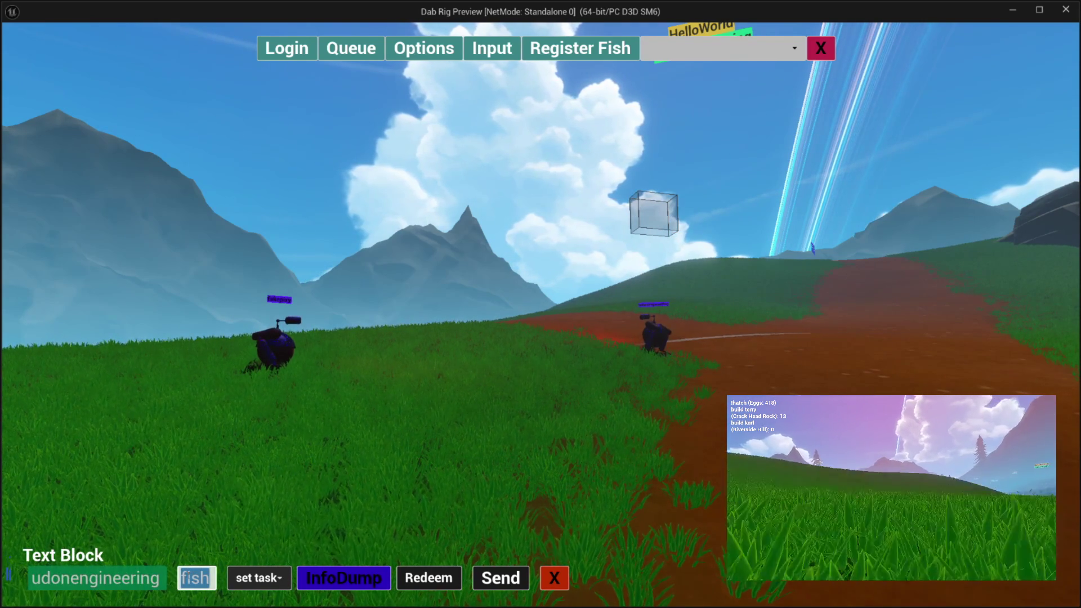
{"action": "key", "text": "BackSpace"}
{"action": "type", "text": "!destroy"}
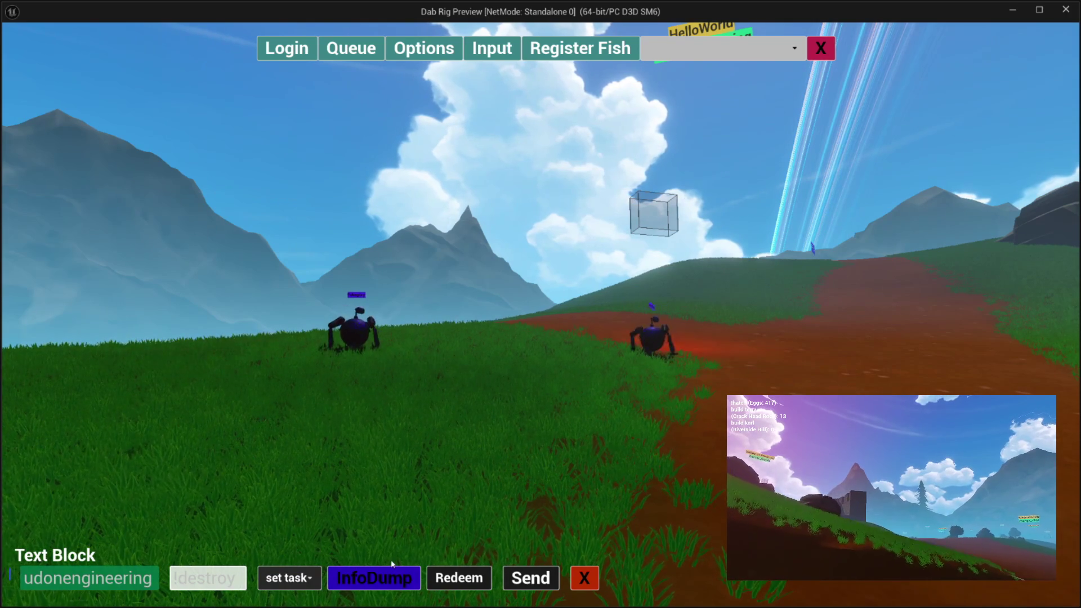
{"action": "type", "text": "fakepixy"}
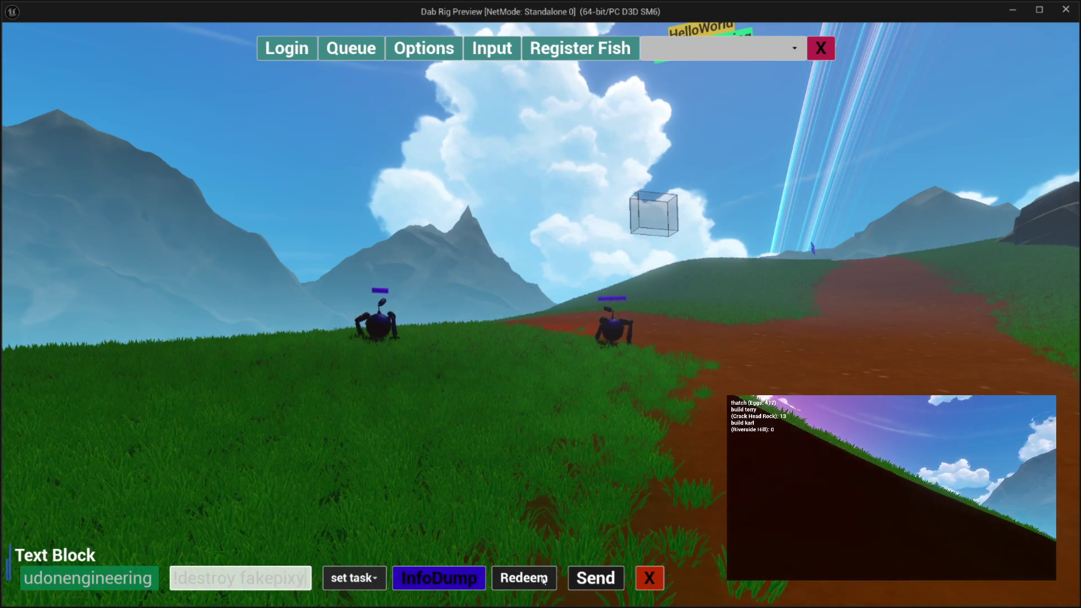
{"action": "key", "text": "Return"}
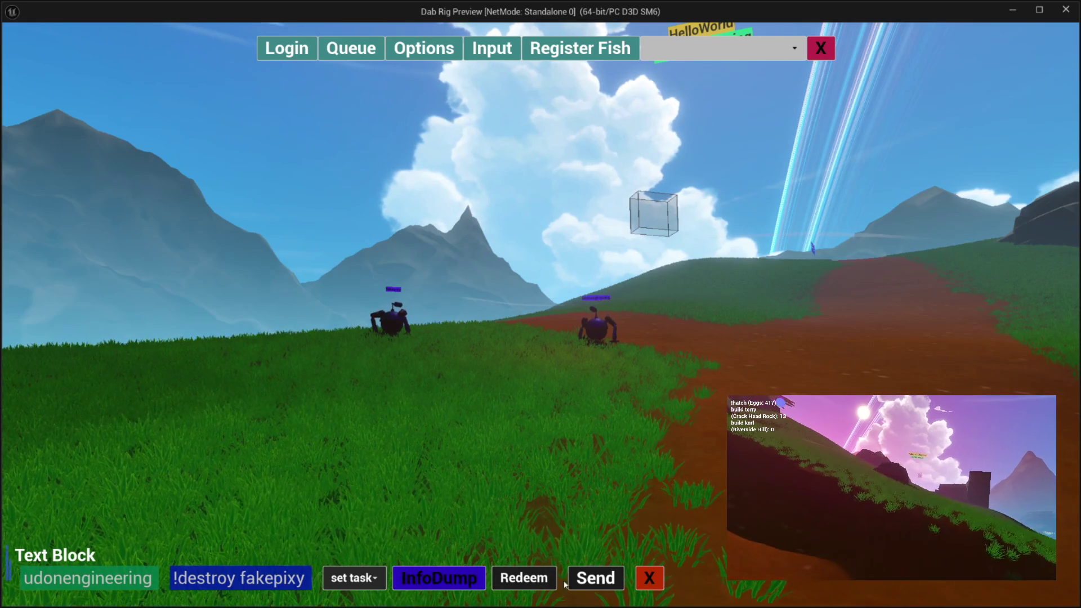
{"action": "left_click", "coordinate": [585, 584]}
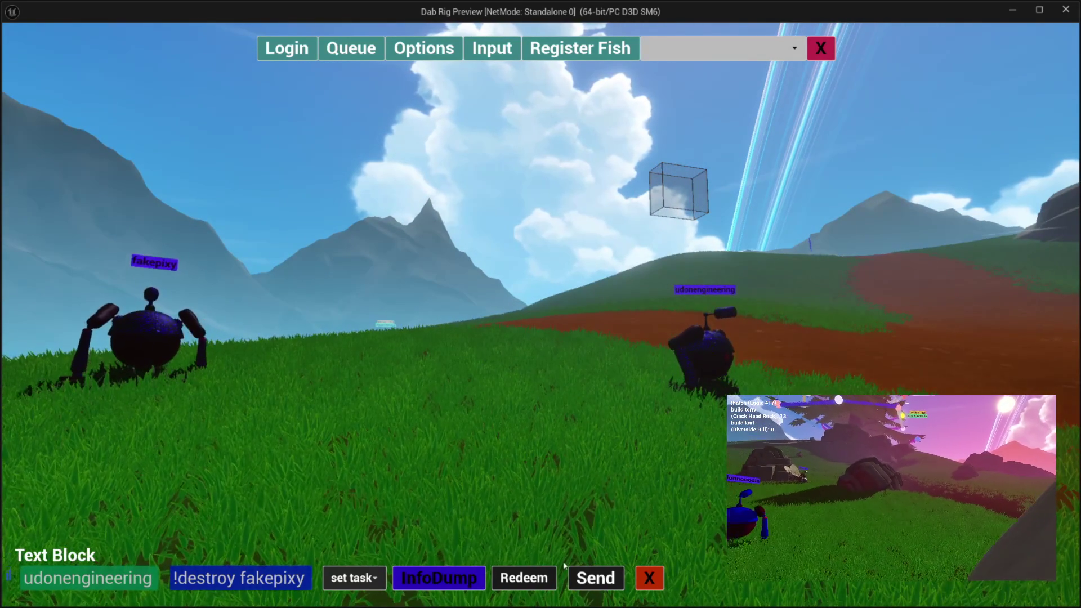
{"action": "left_click", "coordinate": [587, 580]}
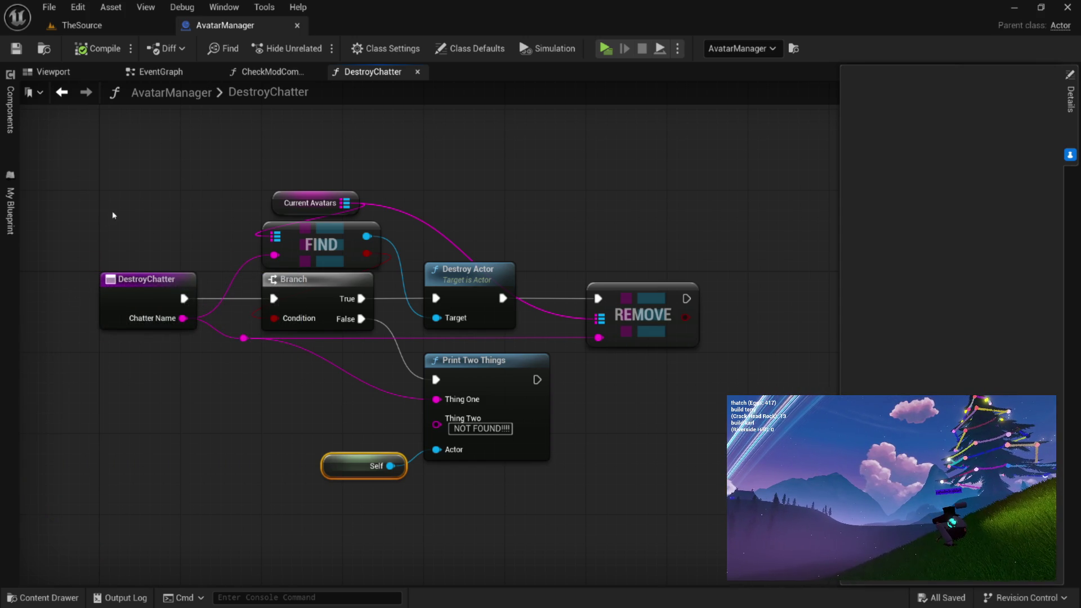
Switch to the TheSource level and launch it in Standalone preview
{"action": "scroll", "coordinate": [112, 214], "scroll_direction": "down", "scroll_amount": 1}
{"action": "scroll", "coordinate": [251, 294], "scroll_direction": "up", "scroll_amount": 2}
{"action": "scroll", "coordinate": [193, 273], "scroll_direction": "down", "scroll_amount": 1}
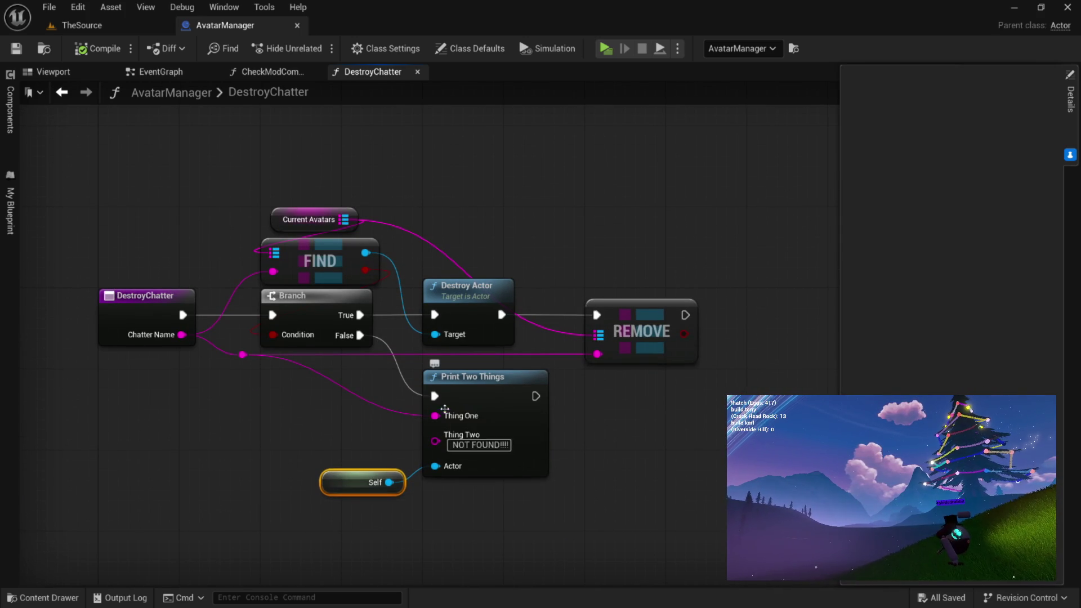
{"action": "left_click", "coordinate": [82, 26]}
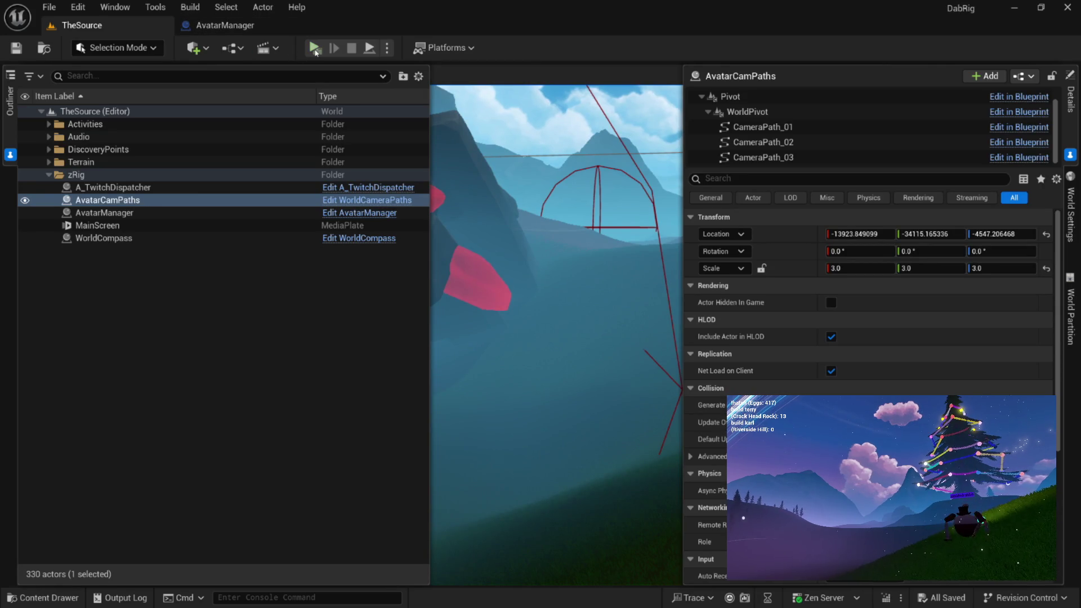
{"action": "left_click", "coordinate": [314, 49]}
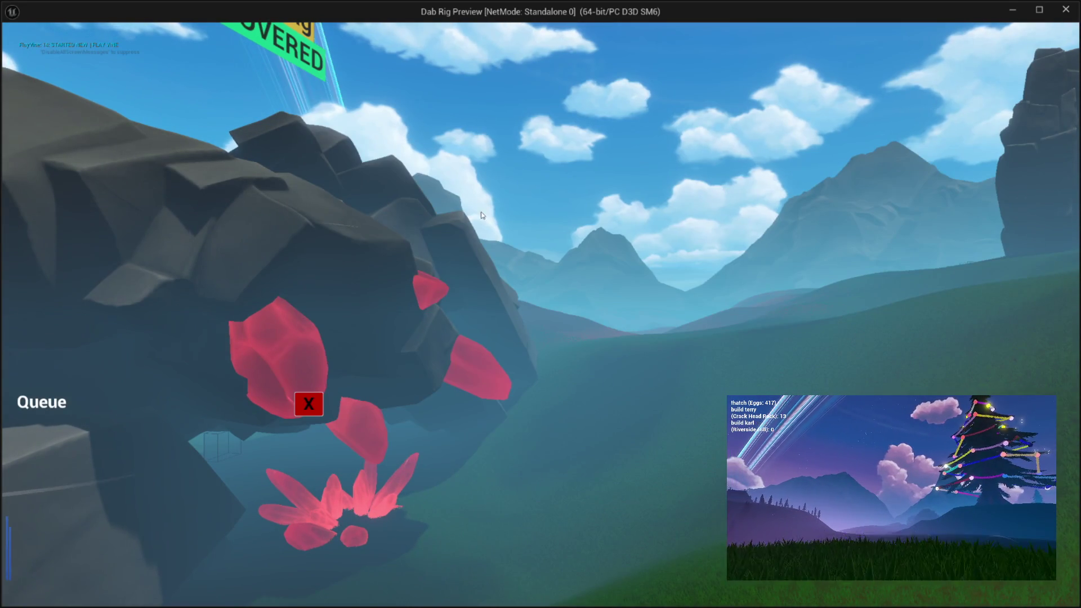
Close the Queue panel, log the test chatter in and dump avatar info via the debug menu
{"action": "left_click", "coordinate": [309, 404]}
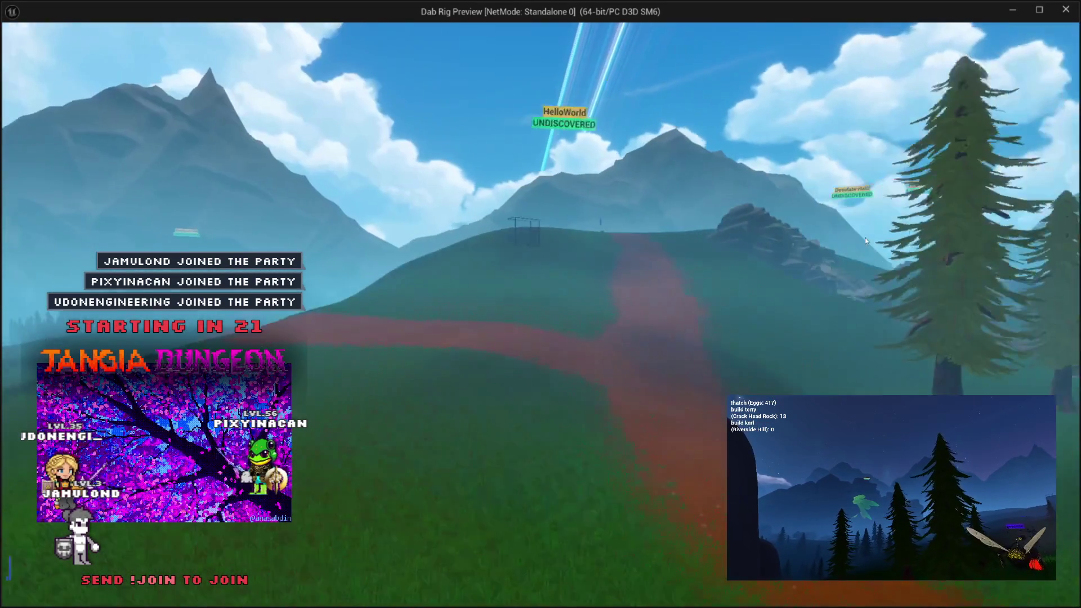
{"action": "key", "text": "Escape"}
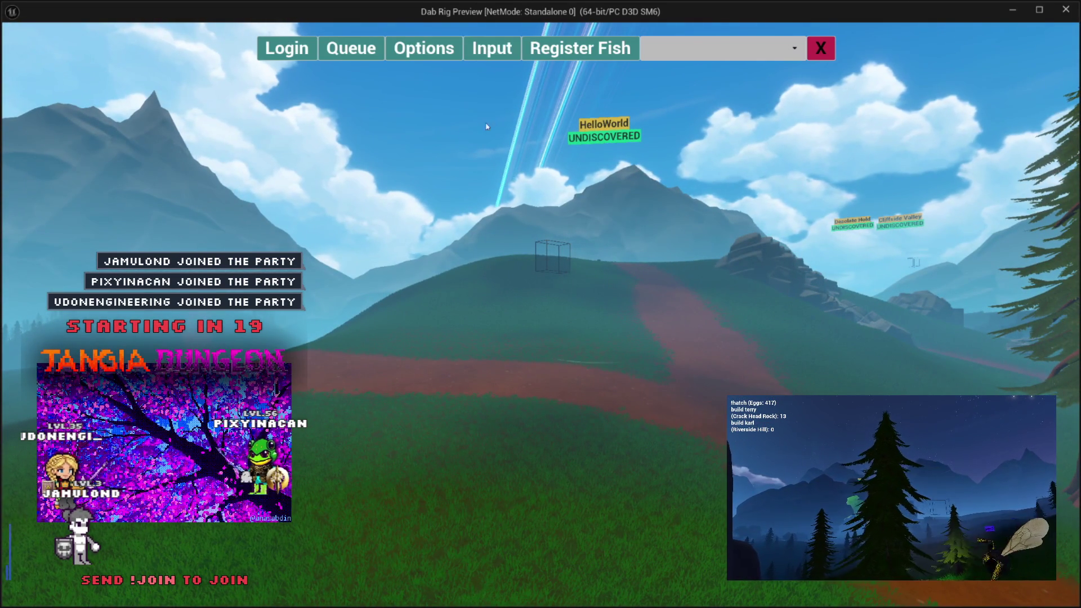
{"action": "left_click", "coordinate": [491, 51]}
{"action": "left_click", "coordinate": [500, 578]}
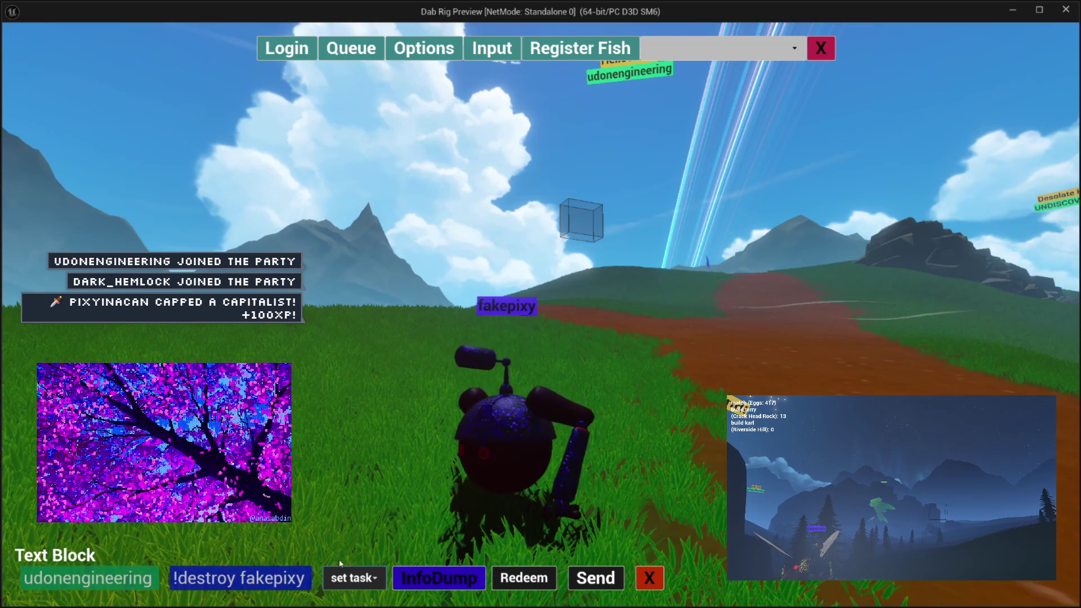
{"action": "left_click", "coordinate": [473, 584]}
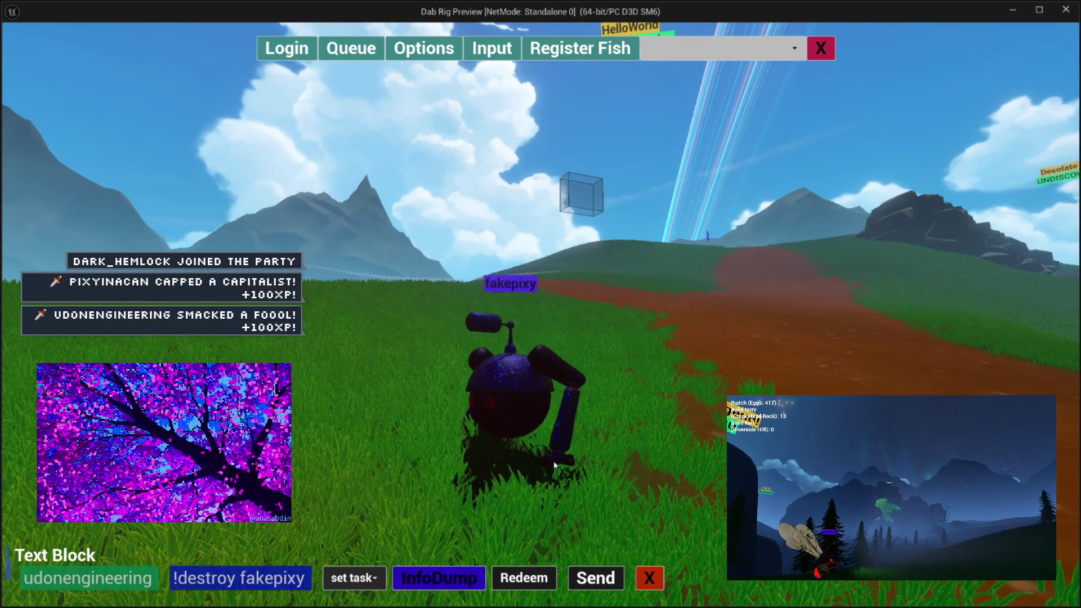
{"action": "left_click", "coordinate": [579, 577]}
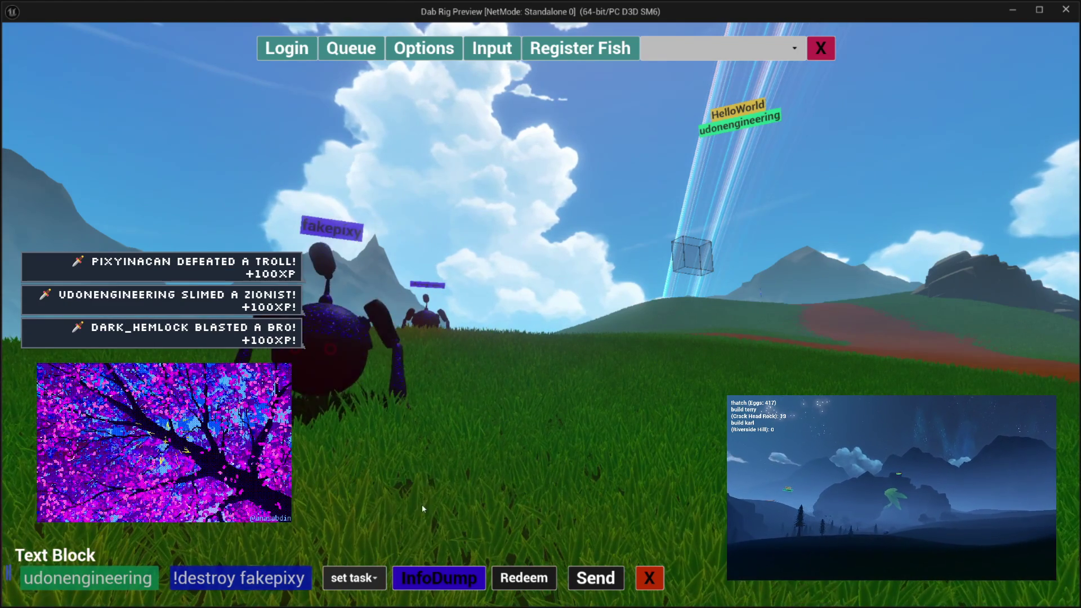
Send the !destroy command for the fake chatter, stop the preview and return to AvatarManager
{"action": "left_click", "coordinate": [528, 575]}
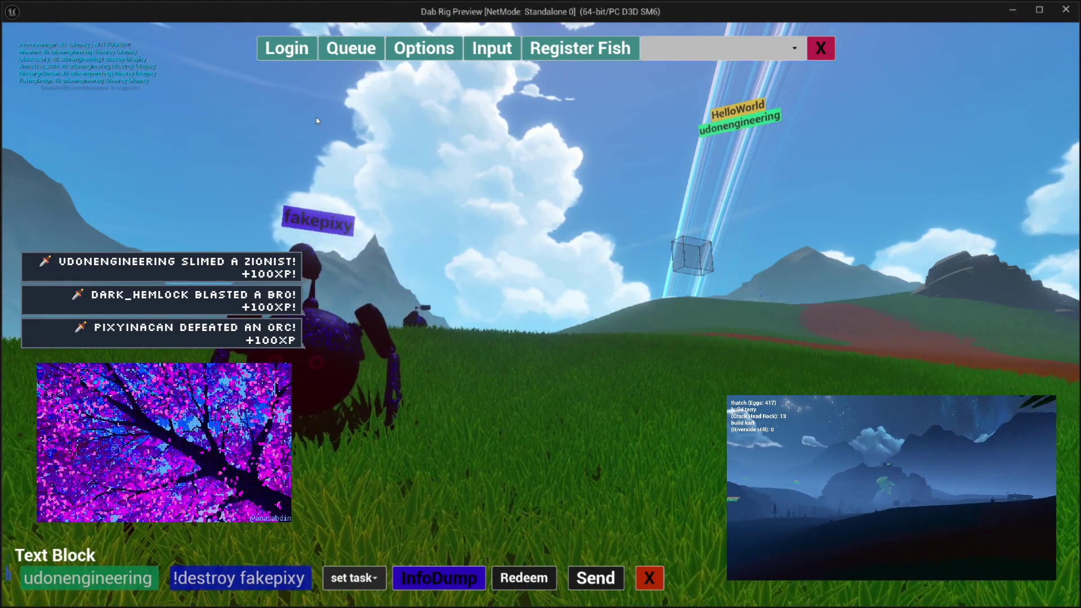
{"action": "key", "text": "Escape"}
{"action": "left_click", "coordinate": [211, 27]}
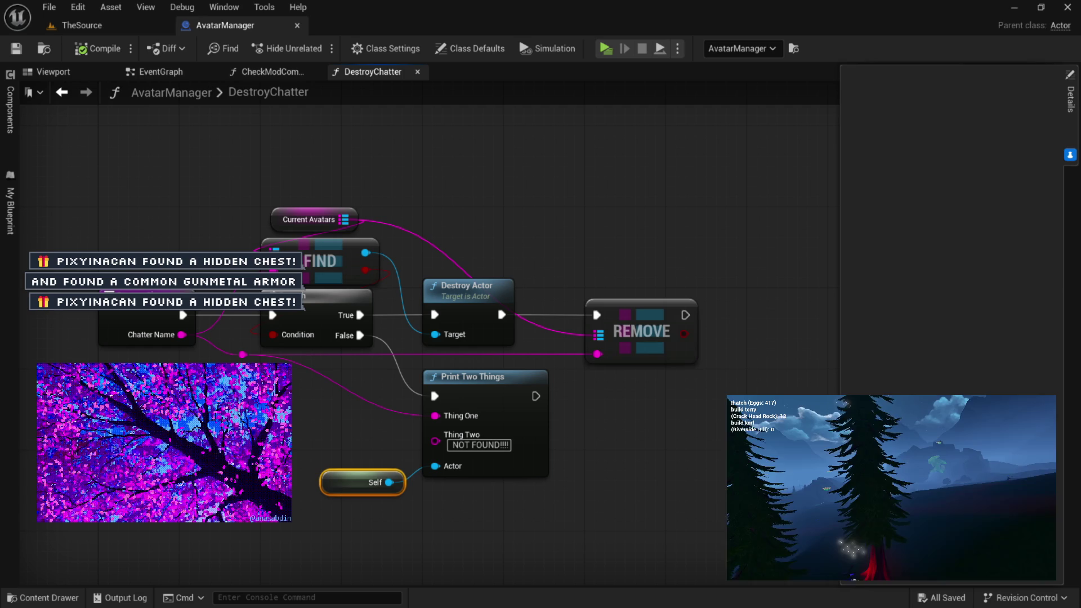
Switch to the CheckModCommands graph and show the Output Log with its filter options
{"action": "mouse_move", "coordinate": [592, 305]}
{"action": "left_mouse_down"}
{"action": "mouse_move", "coordinate": [489, 140]}
{"action": "mouse_move", "coordinate": [428, 110]}
{"action": "mouse_move", "coordinate": [459, 162]}
{"action": "left_mouse_up"}
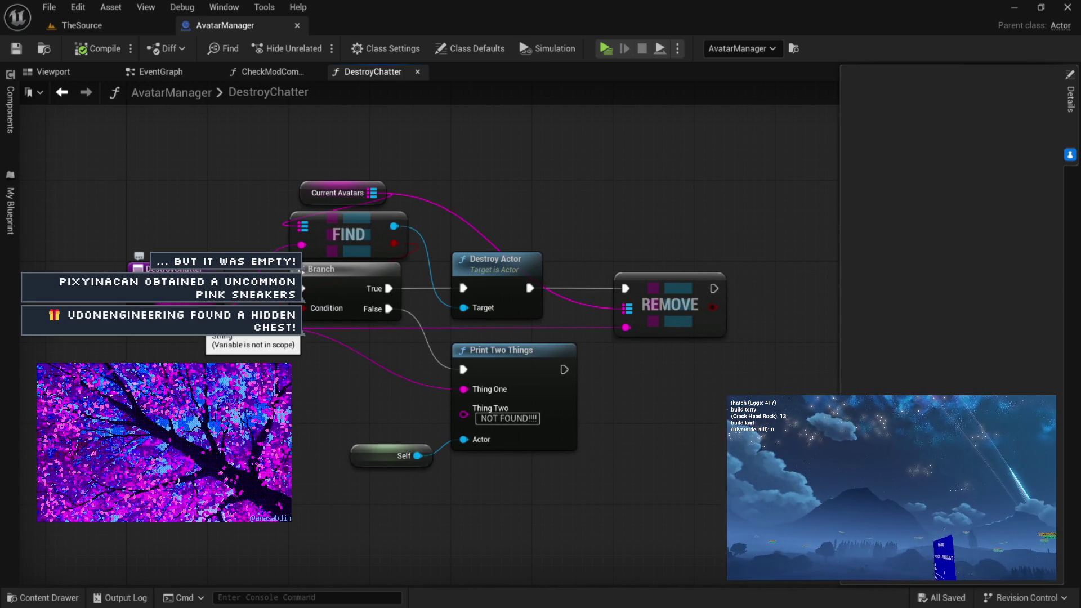
{"action": "left_click_drag", "start_coordinate": [164, 263], "coordinate": [205, 246]}
{"action": "left_click", "coordinate": [267, 71]}
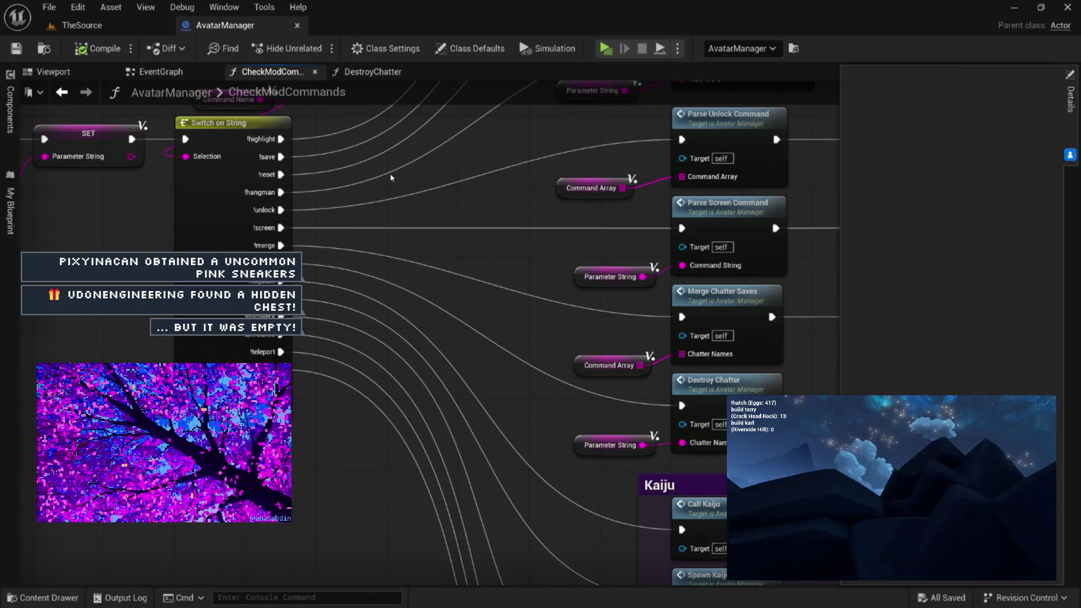
{"action": "left_click_drag", "start_coordinate": [426, 250], "coordinate": [422, 250]}
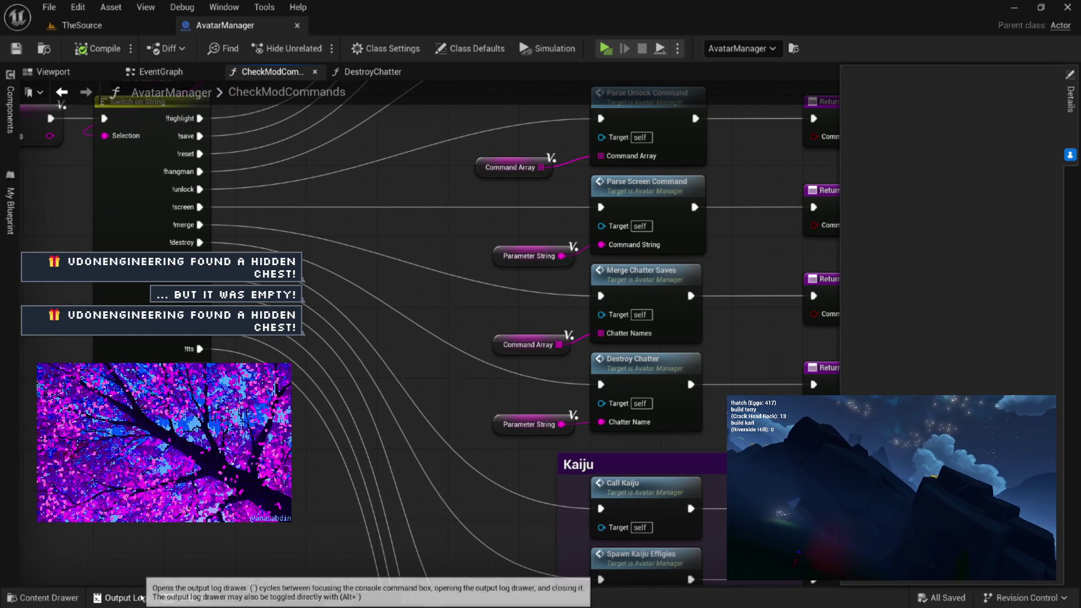
{"action": "left_click", "coordinate": [141, 598]}
{"action": "left_click", "coordinate": [163, 294]}
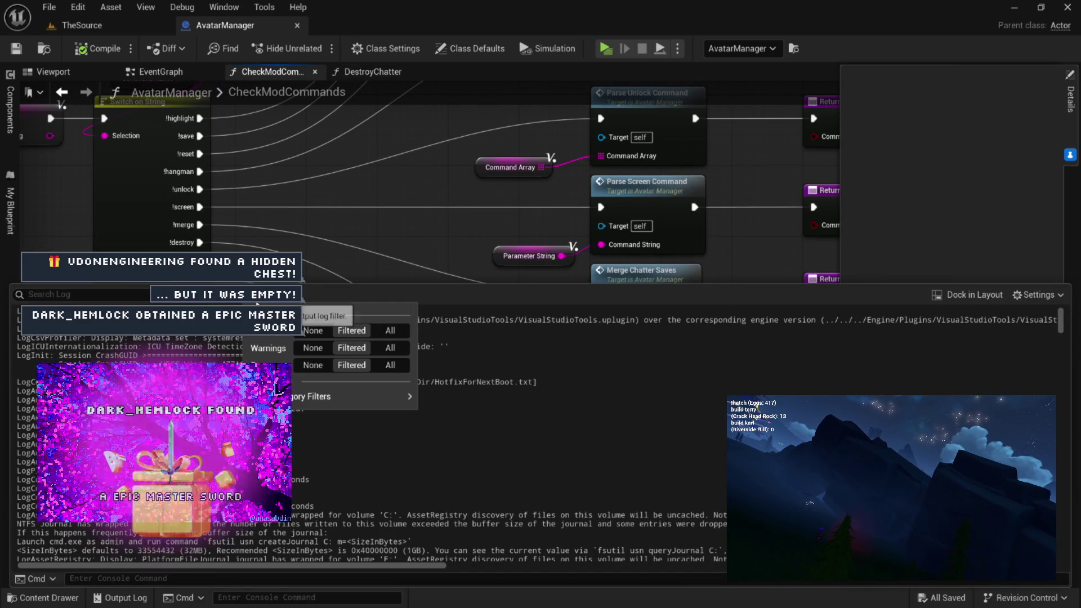
Filter the Output Log to LogBlueprintUserMessages and select the NOT FOUND!!!! lines
{"action": "mouse_move", "coordinate": [337, 396]}
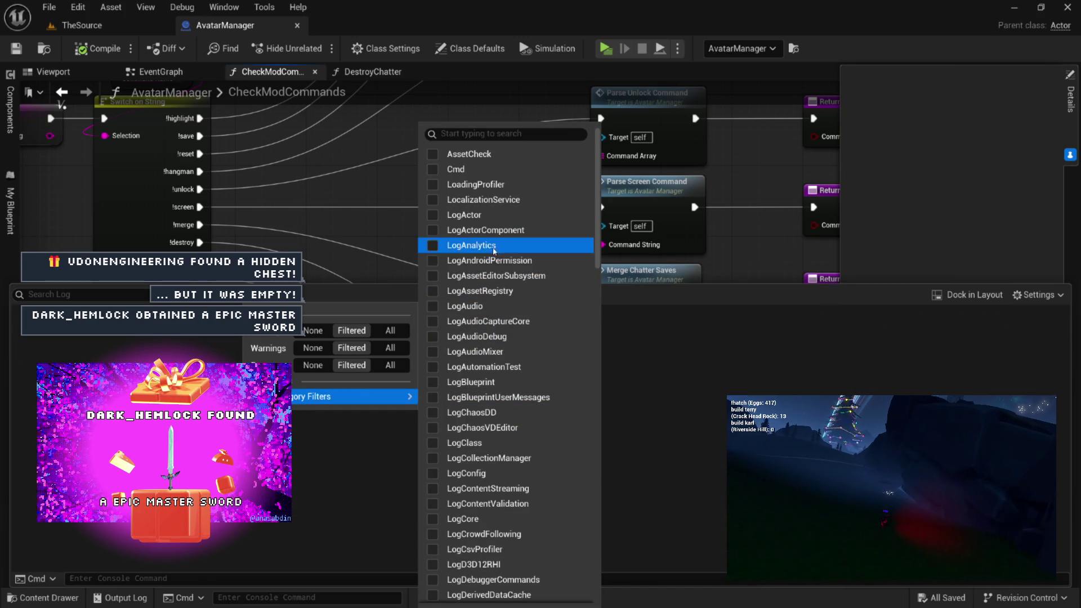
{"action": "left_click", "coordinate": [473, 397]}
{"action": "left_click", "coordinate": [418, 415]}
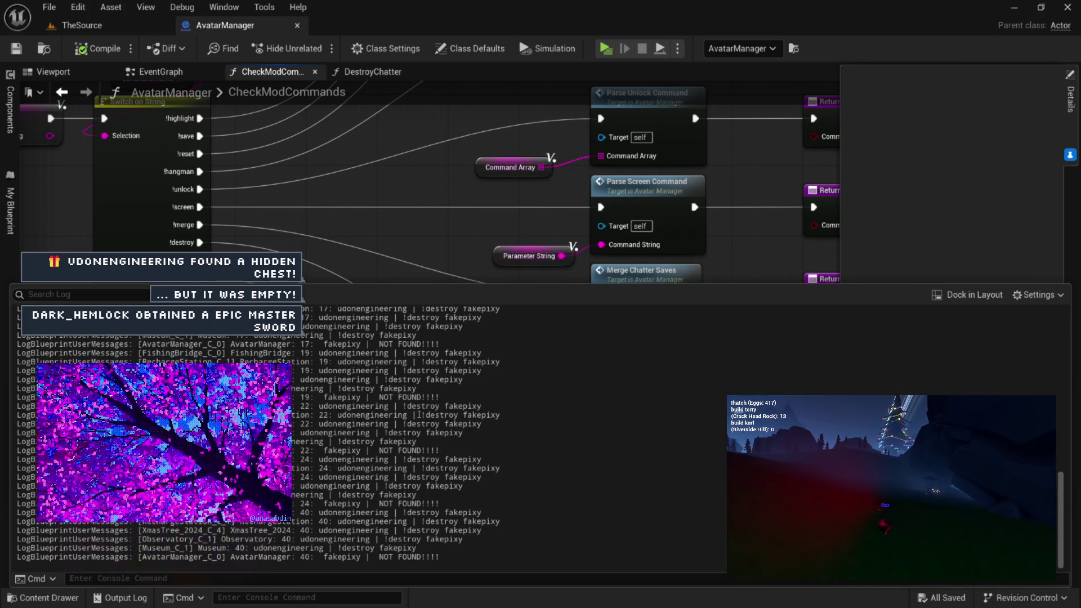
{"action": "left_click_drag", "start_coordinate": [322, 396], "coordinate": [553, 412]}
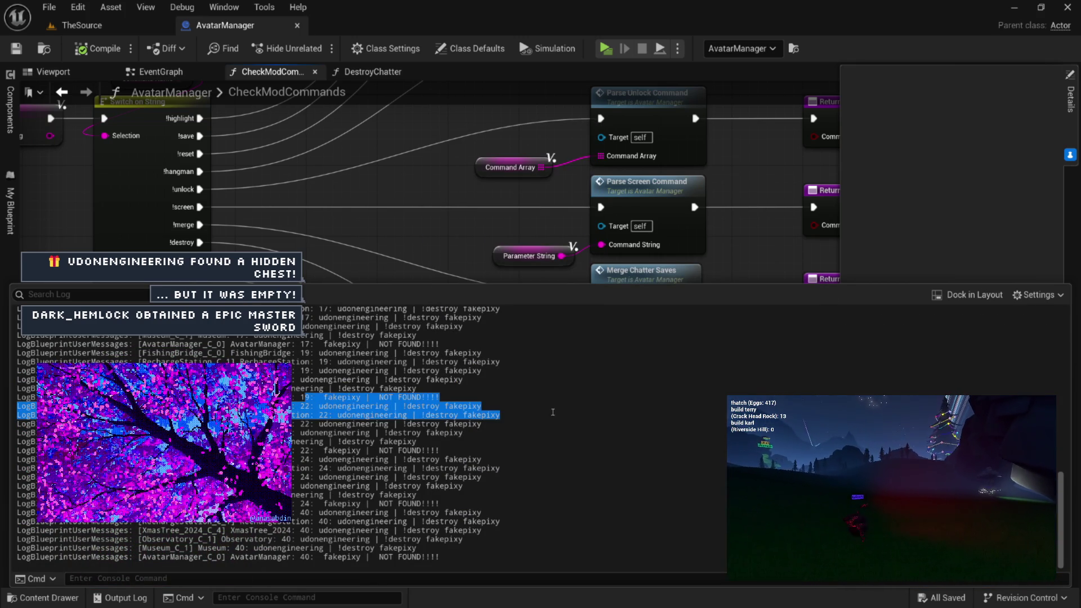
{"action": "left_click_drag", "start_coordinate": [314, 397], "coordinate": [447, 397]}
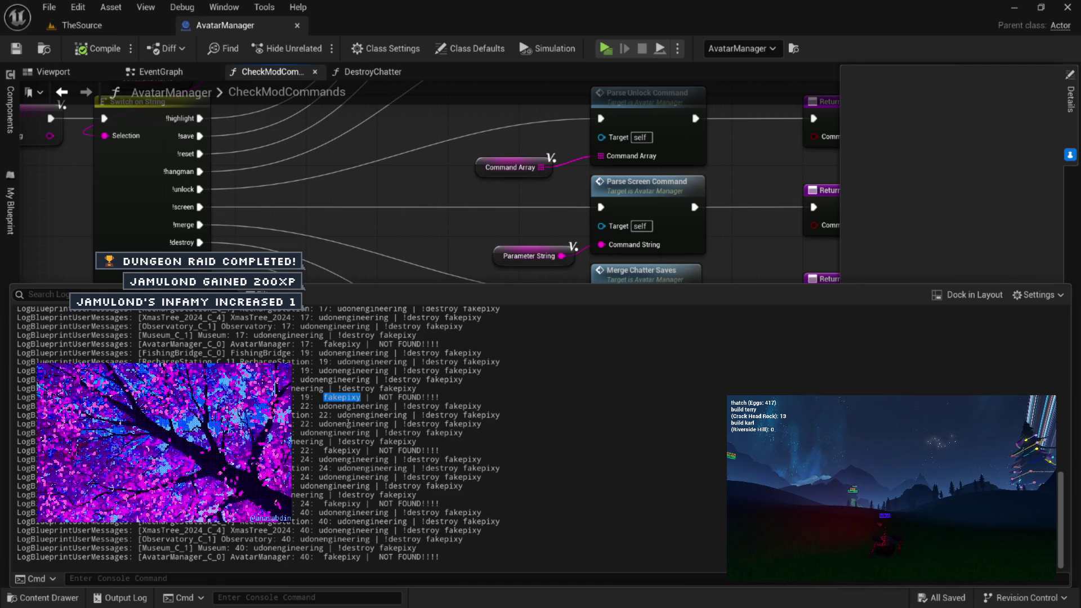
Close the Output Log and switch back to the EventGraph
{"action": "left_click", "coordinate": [550, 164]}
{"action": "scroll", "coordinate": [550, 164], "scroll_direction": "down", "scroll_amount": 5}
{"action": "left_click_drag", "start_coordinate": [338, 217], "coordinate": [569, 240]}
{"action": "left_click", "coordinate": [159, 73]}
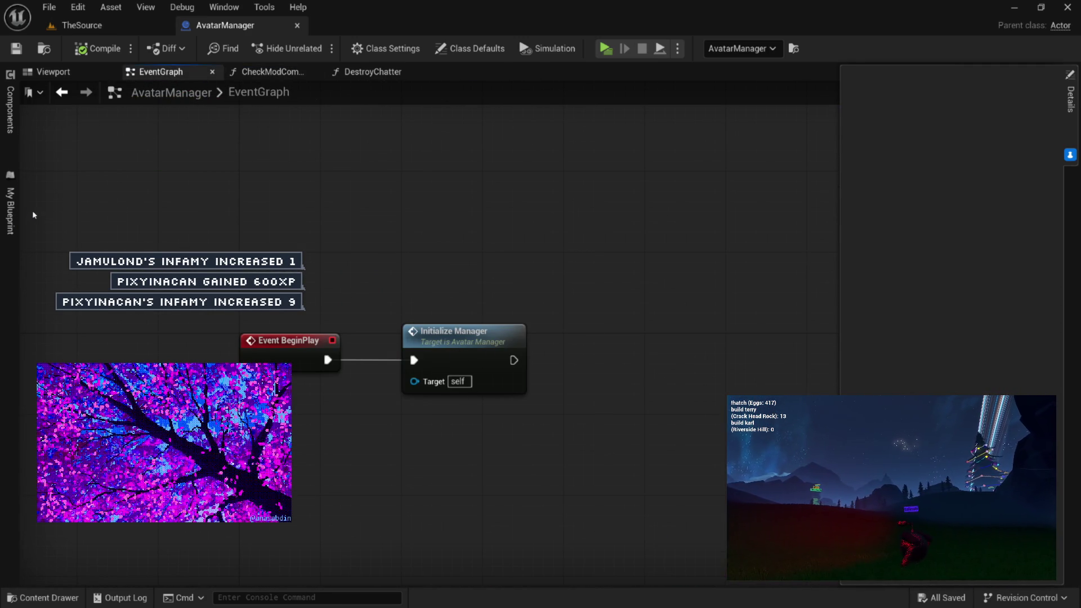
Open the CheckChatterInSave function from Utilities, look it over, then close it
{"action": "left_click", "coordinate": [10, 209]}
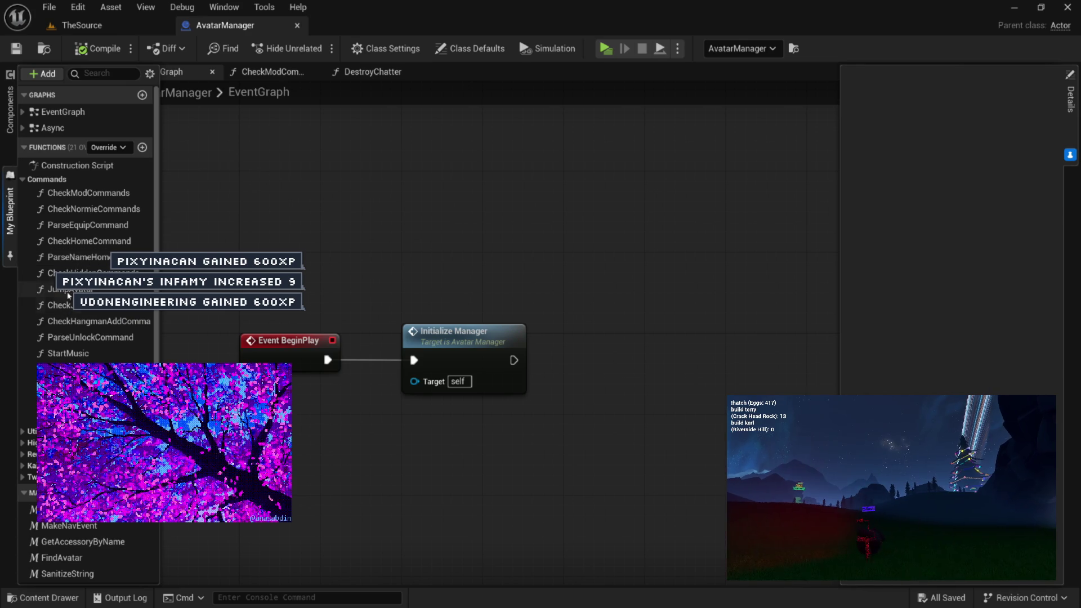
{"action": "left_click", "coordinate": [20, 179]}
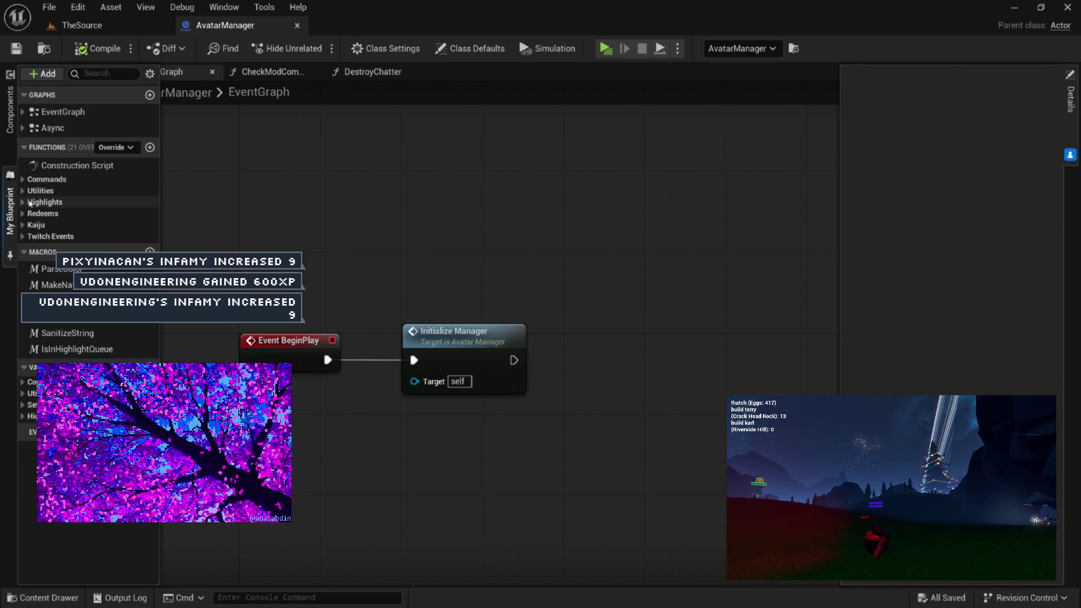
{"action": "left_click", "coordinate": [40, 190]}
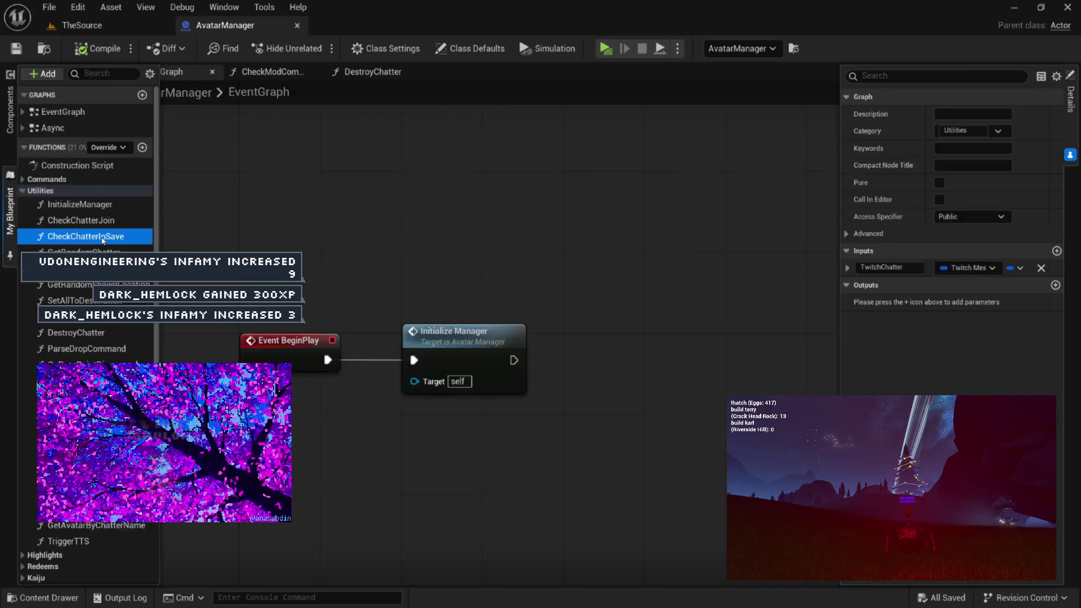
{"action": "double_click", "coordinate": [84, 236]}
{"action": "left_click_drag", "start_coordinate": [479, 361], "coordinate": [520, 385]}
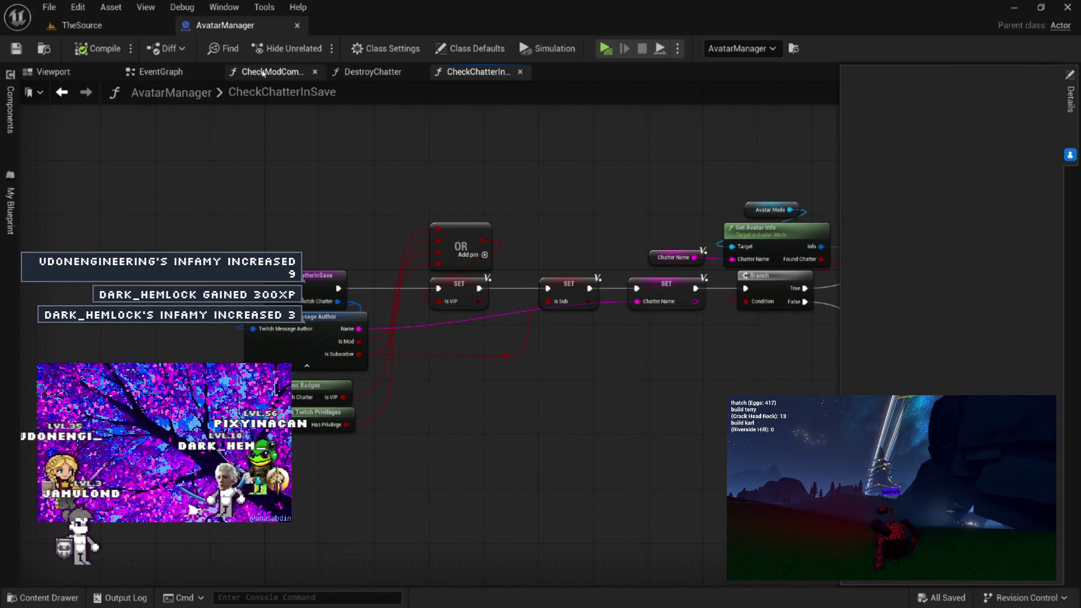
{"action": "left_click", "coordinate": [520, 71]}
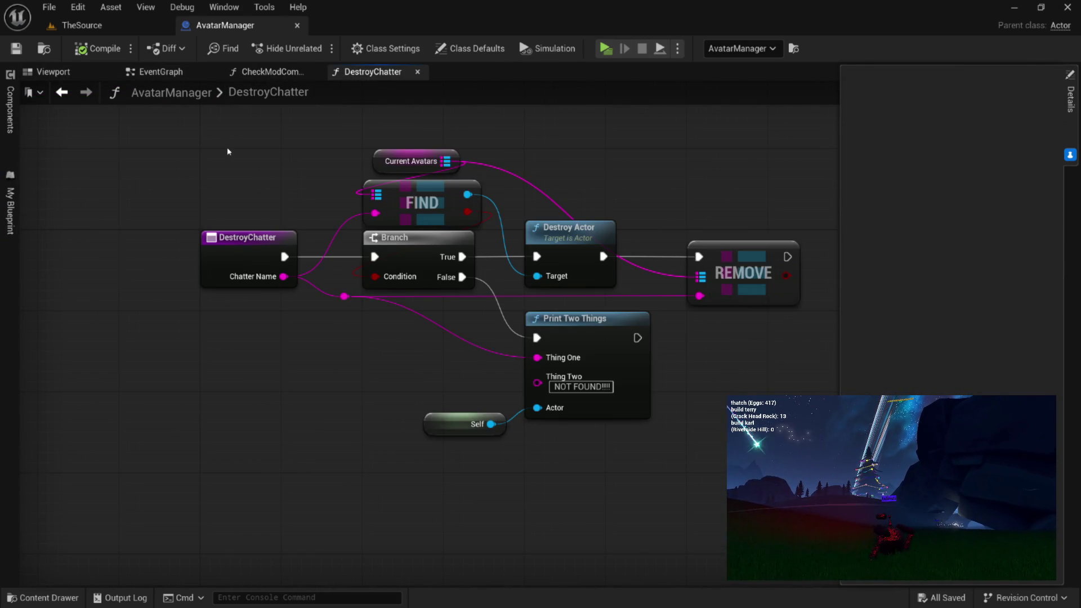
Collapse Utilities and Commands, expand Twitch Events and open the ParseTwitchMessage graph
{"action": "left_click", "coordinate": [13, 221]}
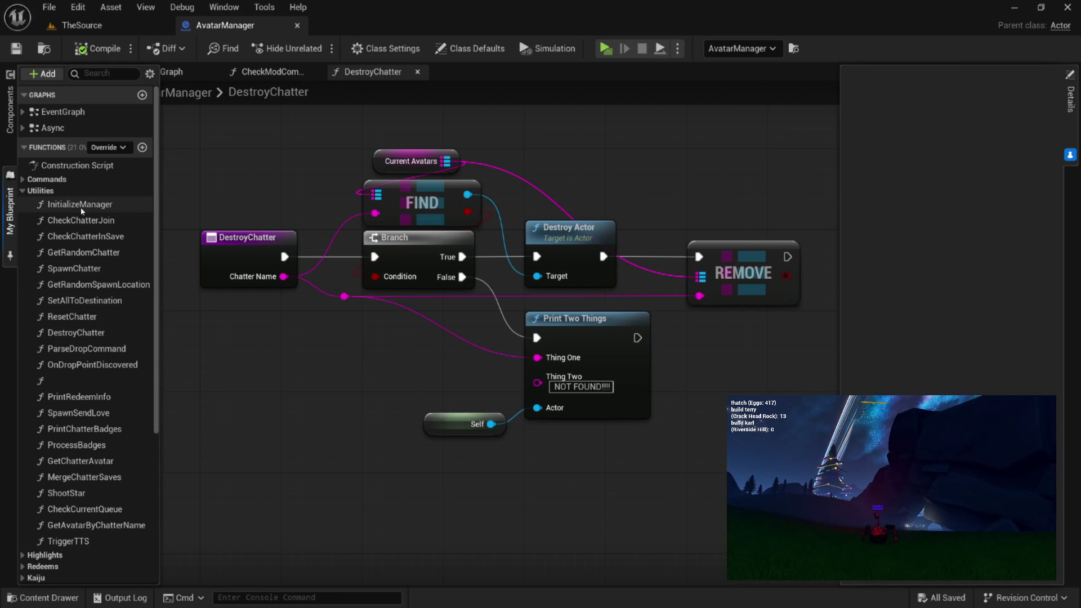
{"action": "left_click", "coordinate": [25, 191]}
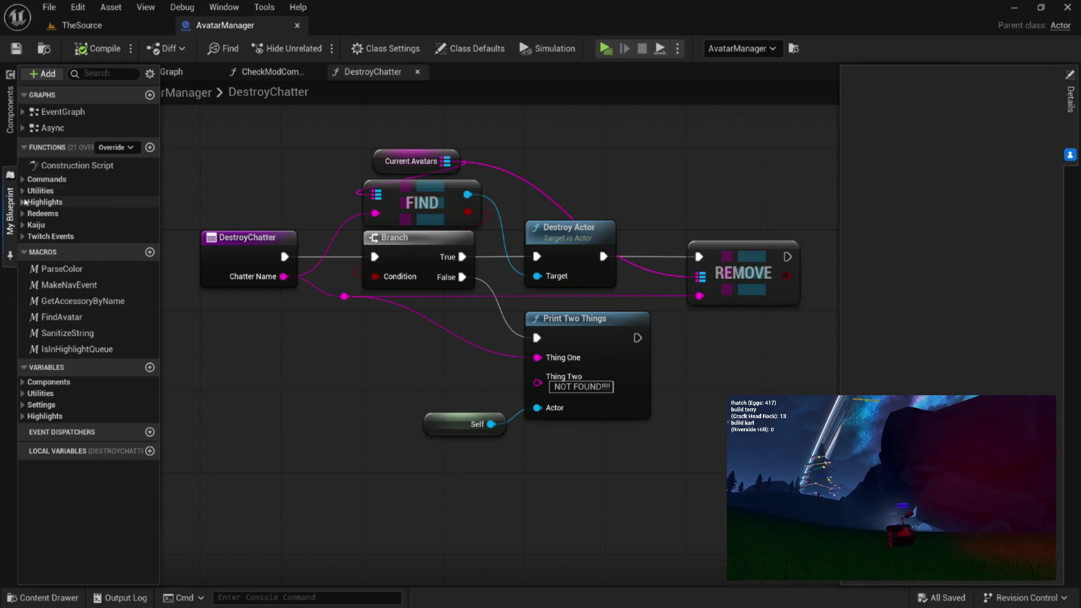
{"action": "left_click", "coordinate": [23, 179]}
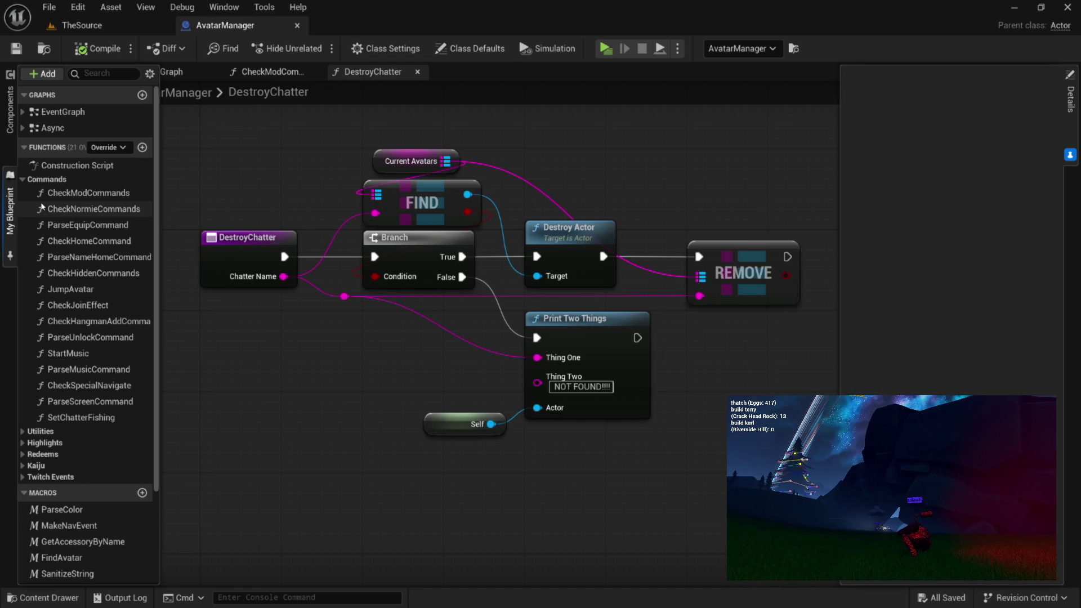
{"action": "left_click", "coordinate": [22, 179]}
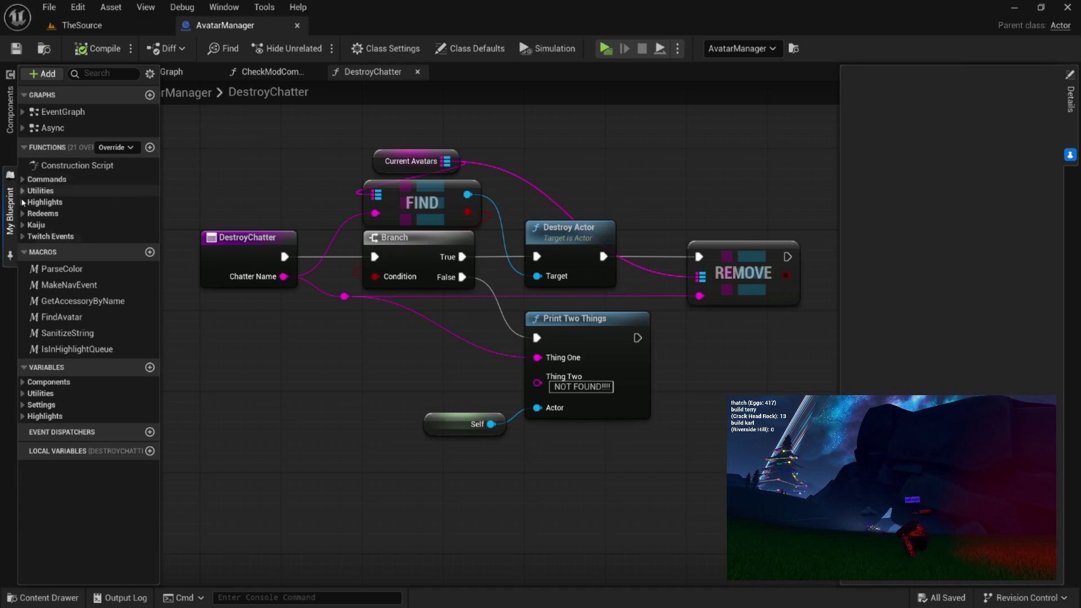
{"action": "left_click", "coordinate": [24, 236]}
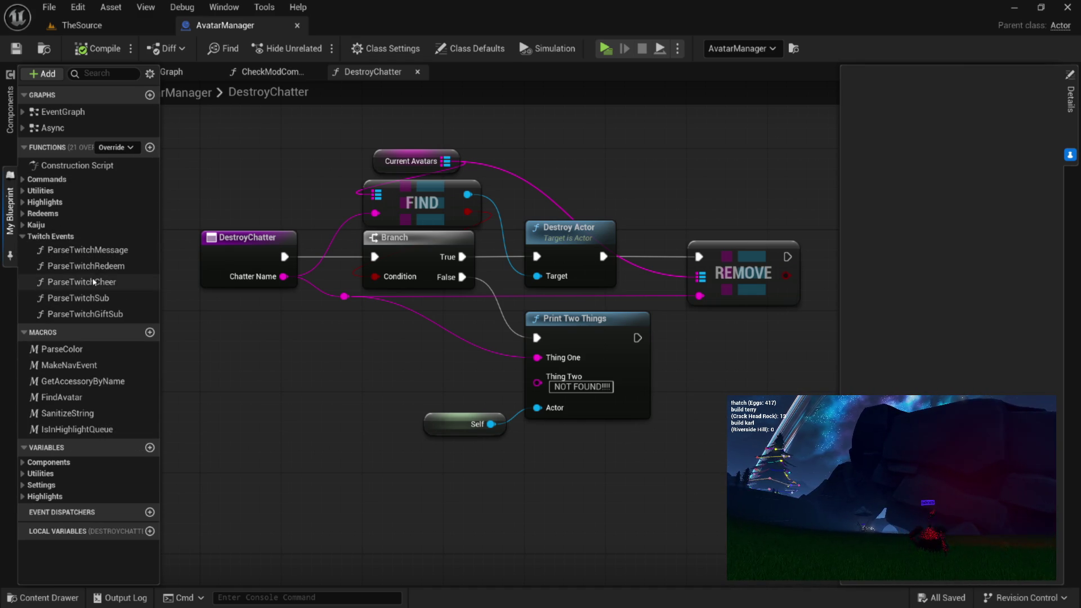
{"action": "double_click", "coordinate": [81, 253]}
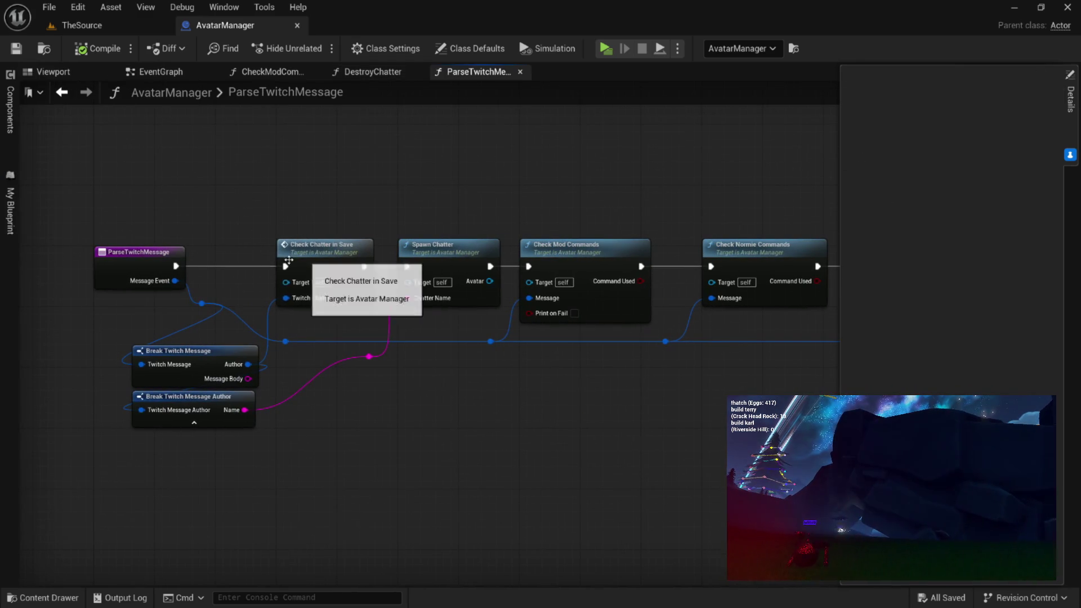
Open the SpawnChatter graph and inspect it, close CheckChatterJoin, then select DestroyChatter's Print Two Things and Self nodes
{"action": "double_click", "coordinate": [409, 241]}
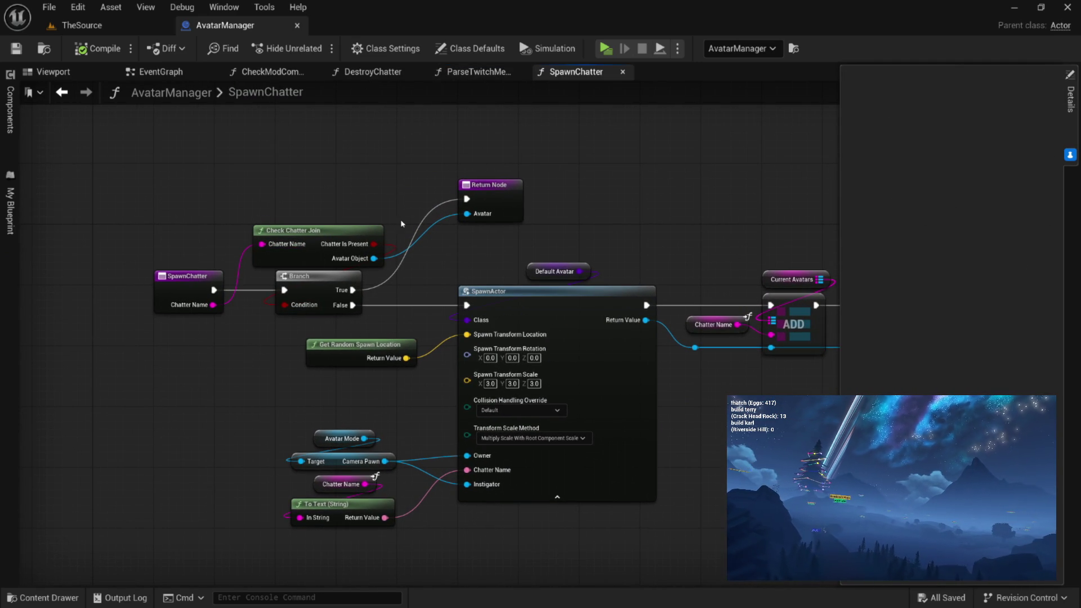
{"action": "double_click", "coordinate": [304, 236]}
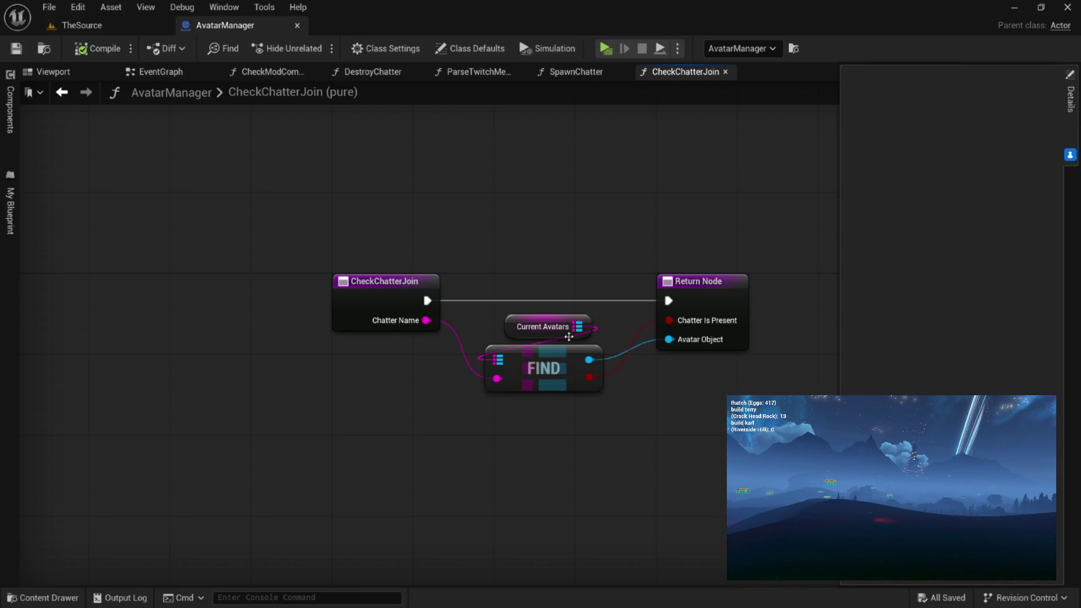
{"action": "left_click", "coordinate": [725, 72]}
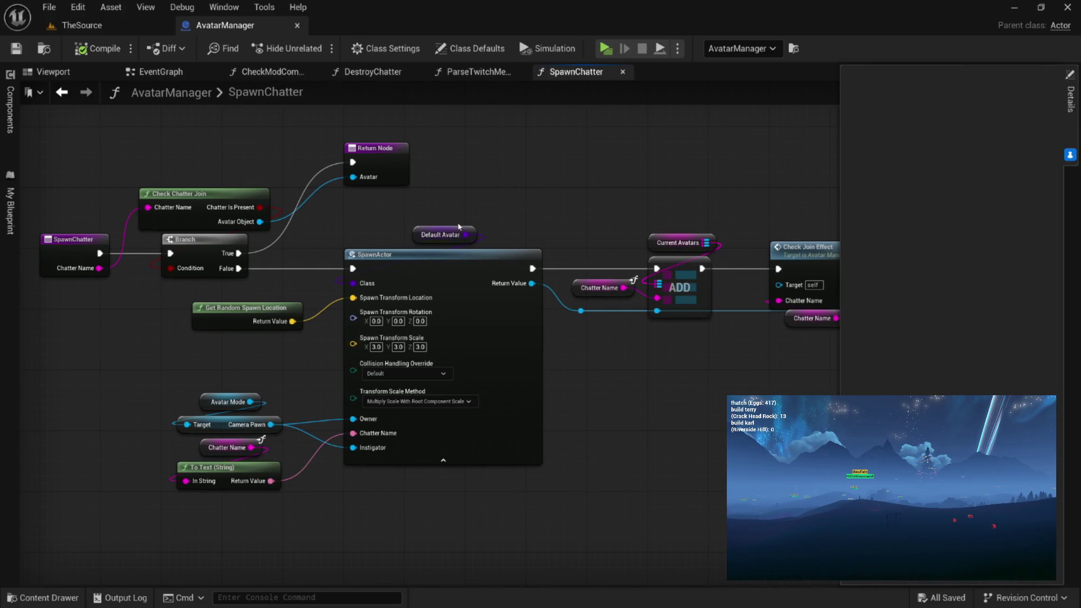
{"action": "mouse_move", "coordinate": [557, 210]}
{"action": "left_mouse_down"}
{"action": "mouse_move", "coordinate": [382, 213]}
{"action": "mouse_move", "coordinate": [506, 334]}
{"action": "left_mouse_up"}
{"action": "scroll", "coordinate": [452, 345], "scroll_direction": "up", "scroll_amount": 5}
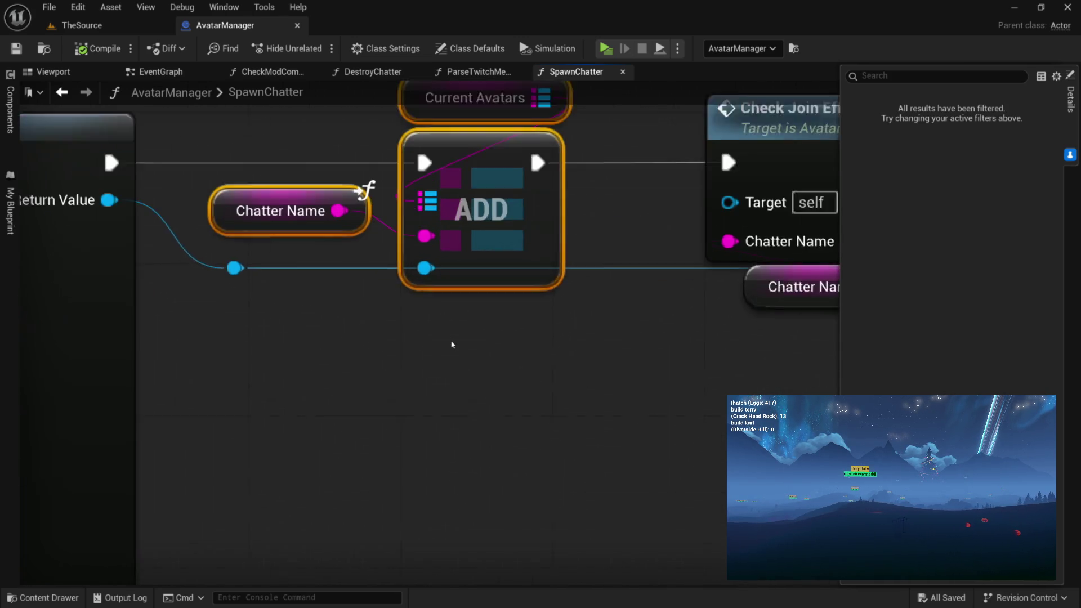
{"action": "scroll", "coordinate": [380, 408], "scroll_direction": "down", "scroll_amount": 5}
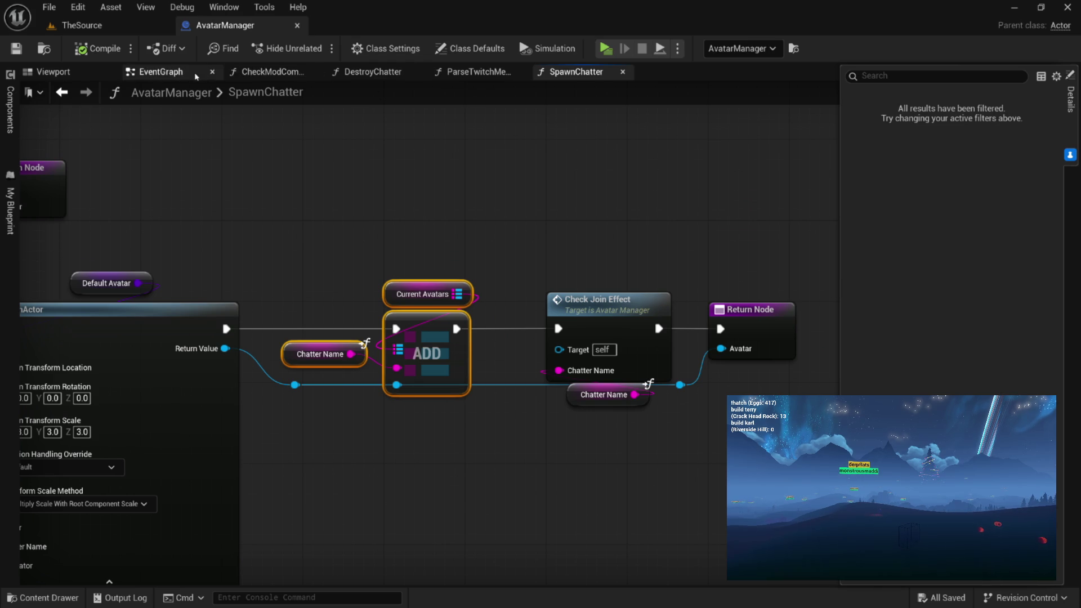
{"action": "left_click", "coordinate": [378, 72]}
{"action": "left_click_drag", "start_coordinate": [428, 371], "coordinate": [468, 406]}
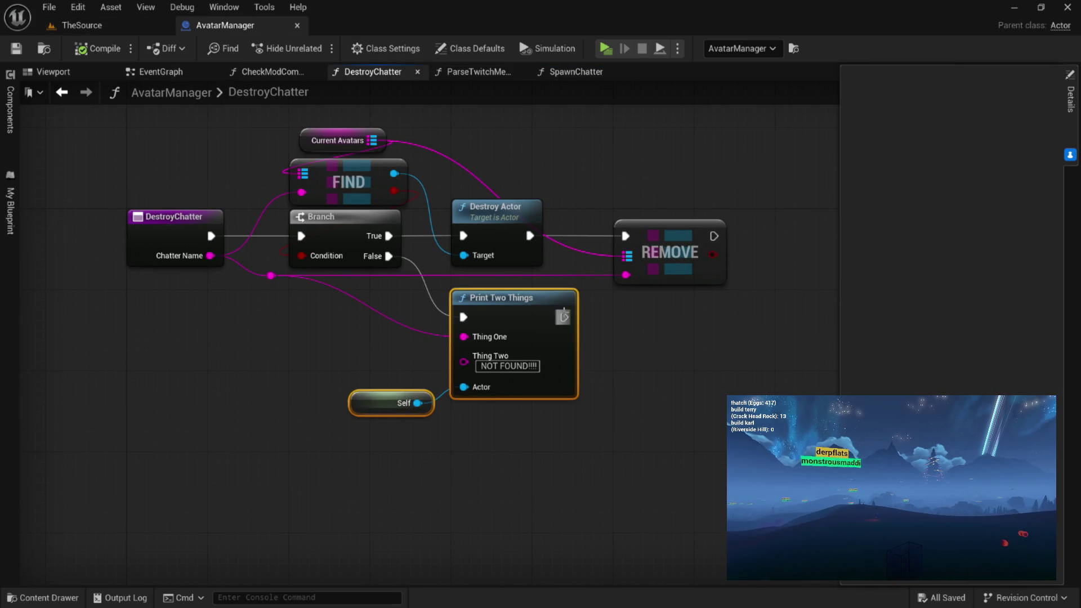
Paste a copy of Current Avatars below the Branch and attach a For Each Loop (Map) node
{"action": "left_click_drag", "start_coordinate": [507, 297], "coordinate": [760, 439]}
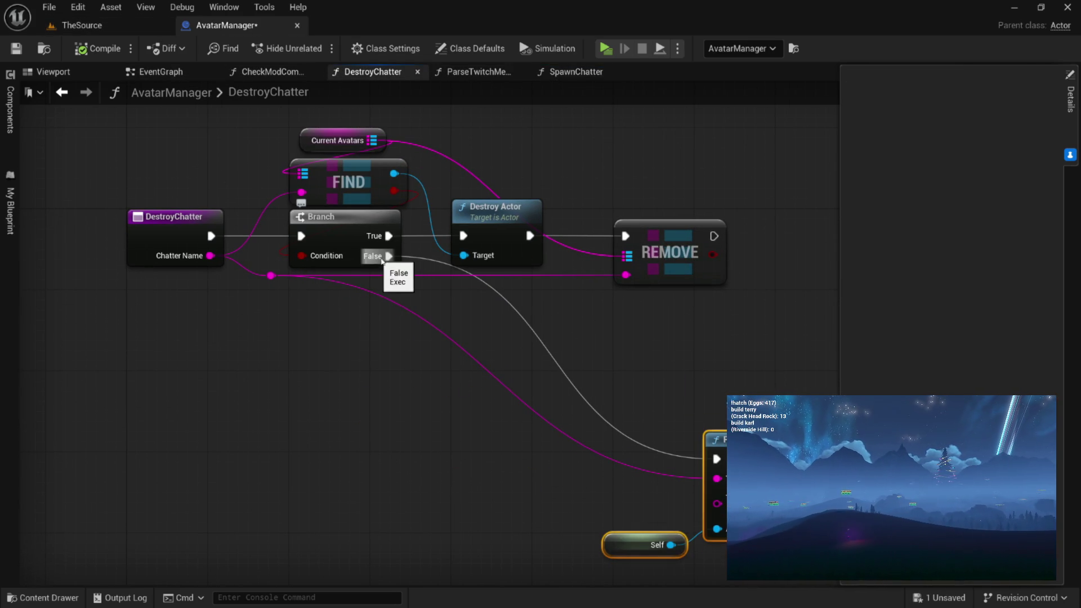
{"action": "left_click", "coordinate": [393, 141]}
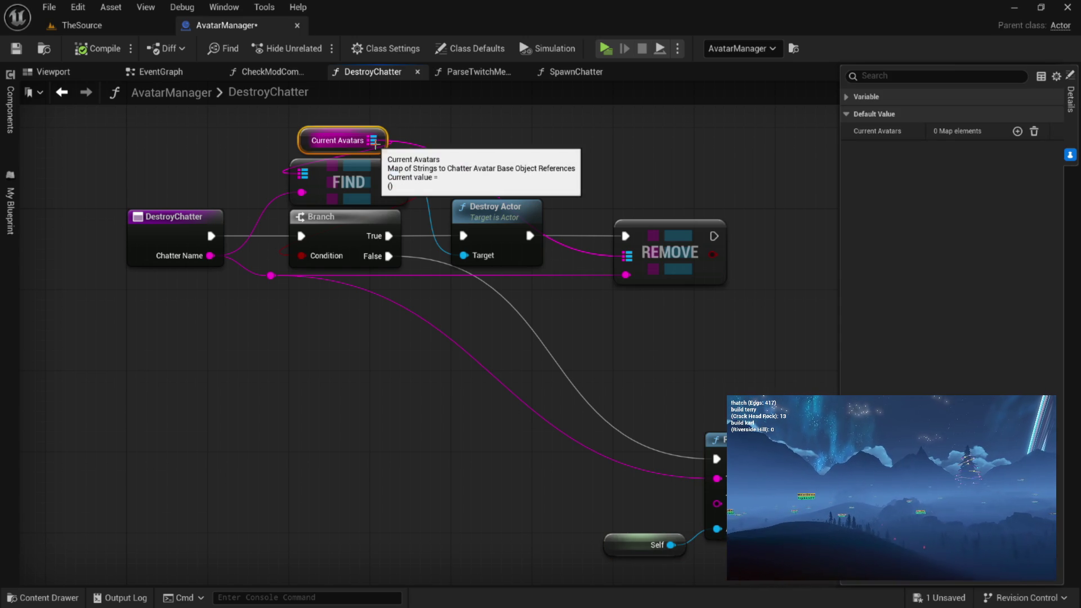
{"action": "key", "text": "ctrl+c"}
{"action": "key", "text": "ctrl+v"}
{"action": "mouse_move", "coordinate": [420, 386]}
{"action": "left_mouse_down"}
{"action": "mouse_move", "coordinate": [418, 370]}
{"action": "mouse_move", "coordinate": [411, 430]}
{"action": "left_mouse_up"}
{"action": "type", "text": "for"}
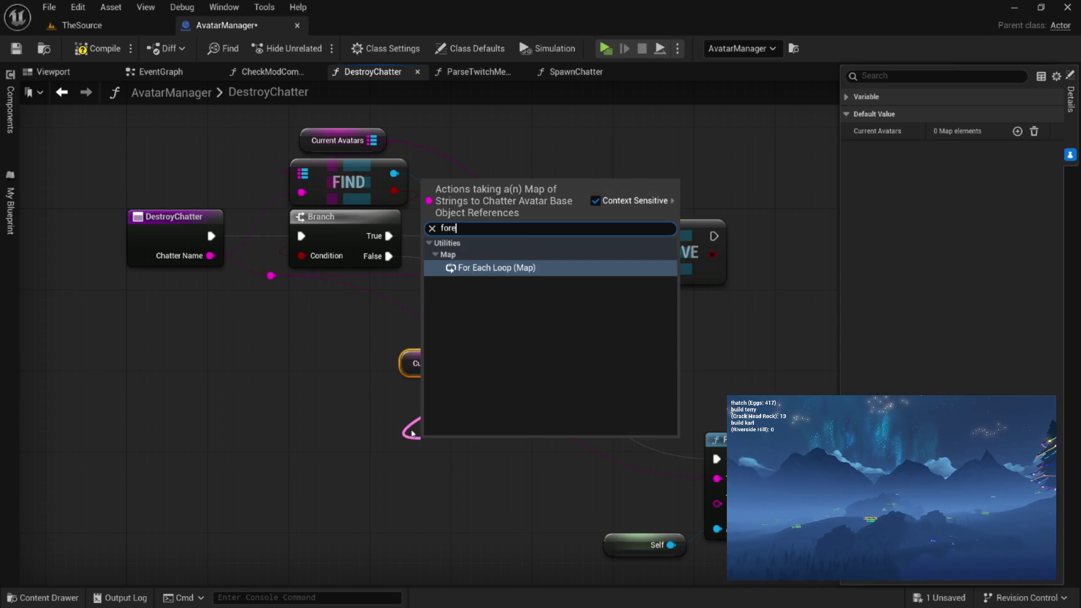
{"action": "key", "text": "Return"}
{"action": "mouse_move", "coordinate": [438, 436]}
{"action": "left_mouse_down"}
{"action": "mouse_move", "coordinate": [408, 396]}
{"action": "mouse_move", "coordinate": [463, 344]}
{"action": "left_mouse_up"}
{"action": "left_click", "coordinate": [433, 365], "text": "ctrl"}
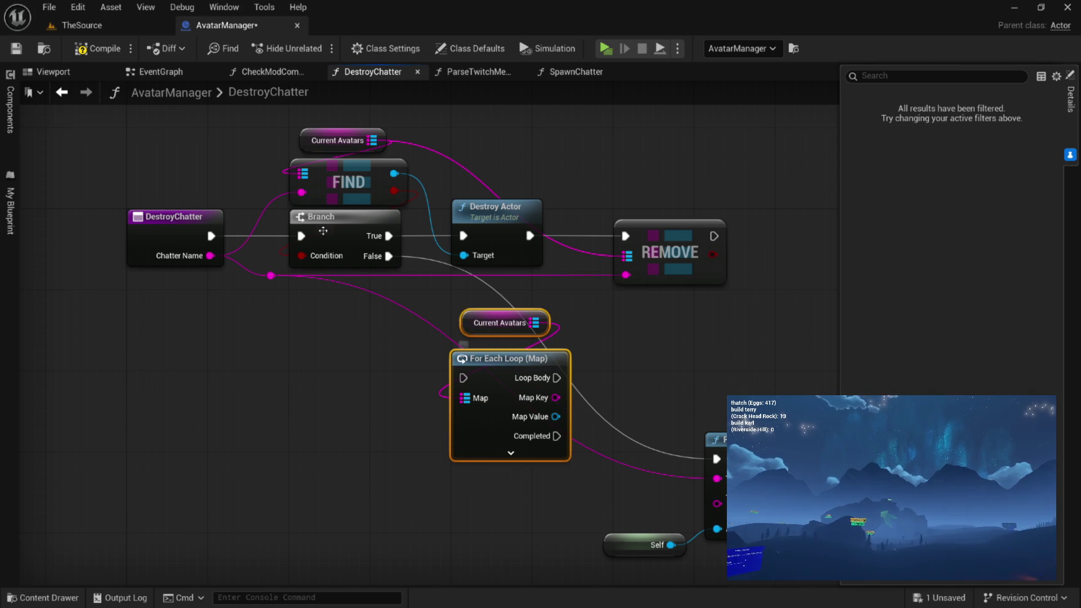
Run the loop on Branch False, print each Map Key with 'NOT THE BOT????', and compile
{"action": "mouse_move", "coordinate": [388, 257]}
{"action": "left_mouse_down"}
{"action": "mouse_move", "coordinate": [463, 376]}
{"action": "mouse_move", "coordinate": [483, 356]}
{"action": "left_mouse_up"}
{"action": "mouse_move", "coordinate": [522, 391]}
{"action": "left_mouse_down"}
{"action": "mouse_move", "coordinate": [441, 330]}
{"action": "mouse_move", "coordinate": [414, 351]}
{"action": "mouse_move", "coordinate": [289, 328]}
{"action": "mouse_move", "coordinate": [484, 298]}
{"action": "mouse_move", "coordinate": [514, 277]}
{"action": "left_mouse_up"}
{"action": "mouse_move", "coordinate": [321, 300]}
{"action": "left_mouse_down"}
{"action": "mouse_move", "coordinate": [372, 312]}
{"action": "mouse_move", "coordinate": [519, 288]}
{"action": "mouse_move", "coordinate": [502, 271]}
{"action": "left_mouse_up"}
{"action": "left_click_drag", "start_coordinate": [437, 371], "coordinate": [501, 346]}
{"action": "left_click_drag", "start_coordinate": [472, 452], "coordinate": [302, 442]}
{"action": "mouse_move", "coordinate": [384, 295]}
{"action": "left_mouse_down"}
{"action": "mouse_move", "coordinate": [482, 314]}
{"action": "mouse_move", "coordinate": [536, 295]}
{"action": "left_mouse_up"}
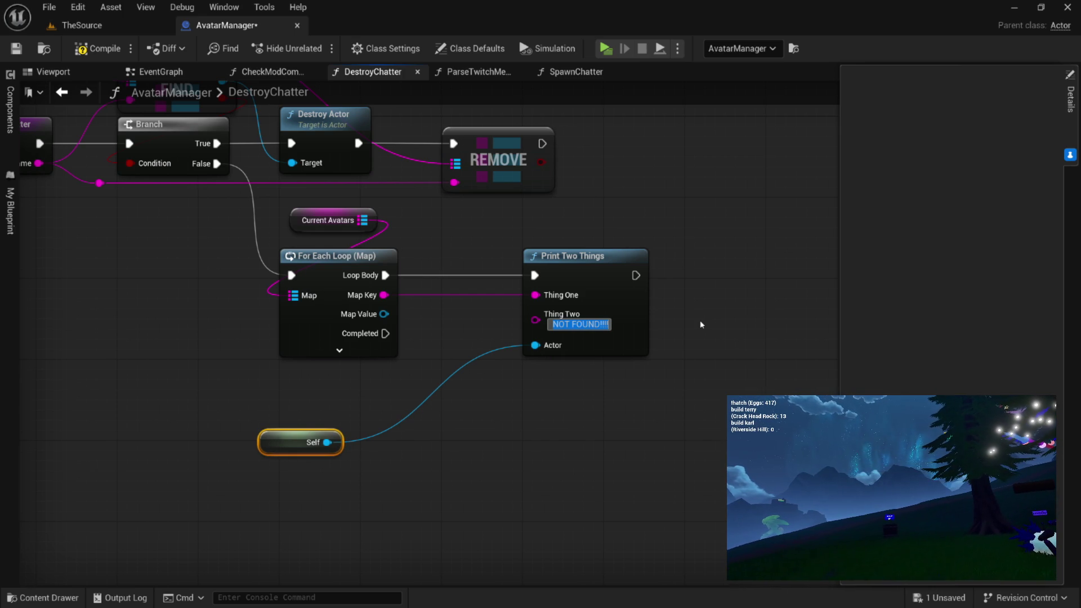
{"action": "type", "text": "NOT THE"}
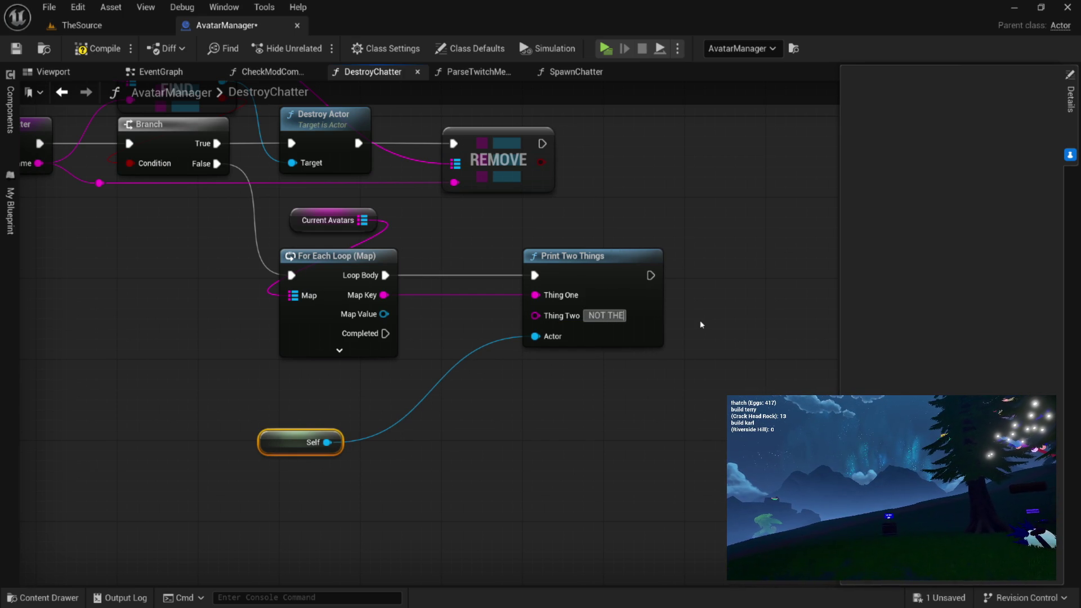
{"action": "type", "text": " BOT????"}
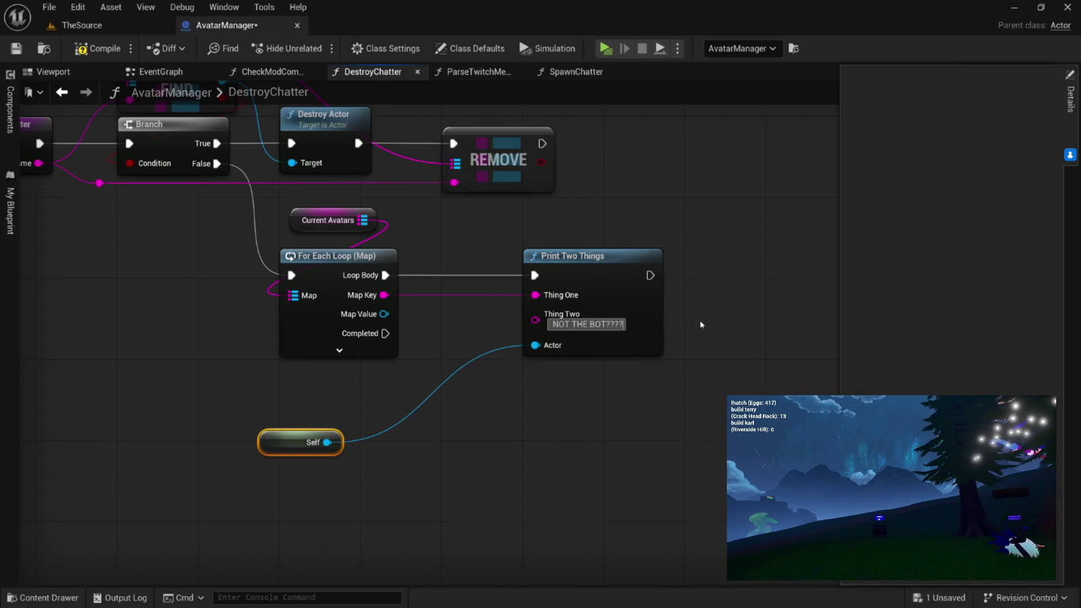
{"action": "left_click", "coordinate": [95, 48]}
Launch the Dab Rig Preview as a standalone game from the level editor
{"action": "left_click", "coordinate": [106, 32]}
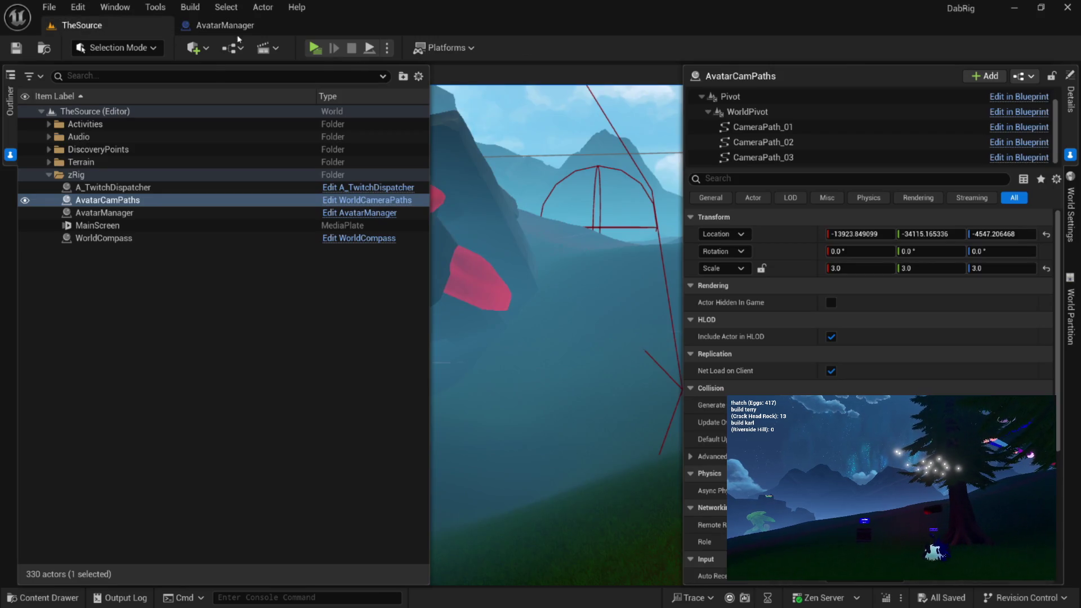
{"action": "left_click", "coordinate": [315, 48]}
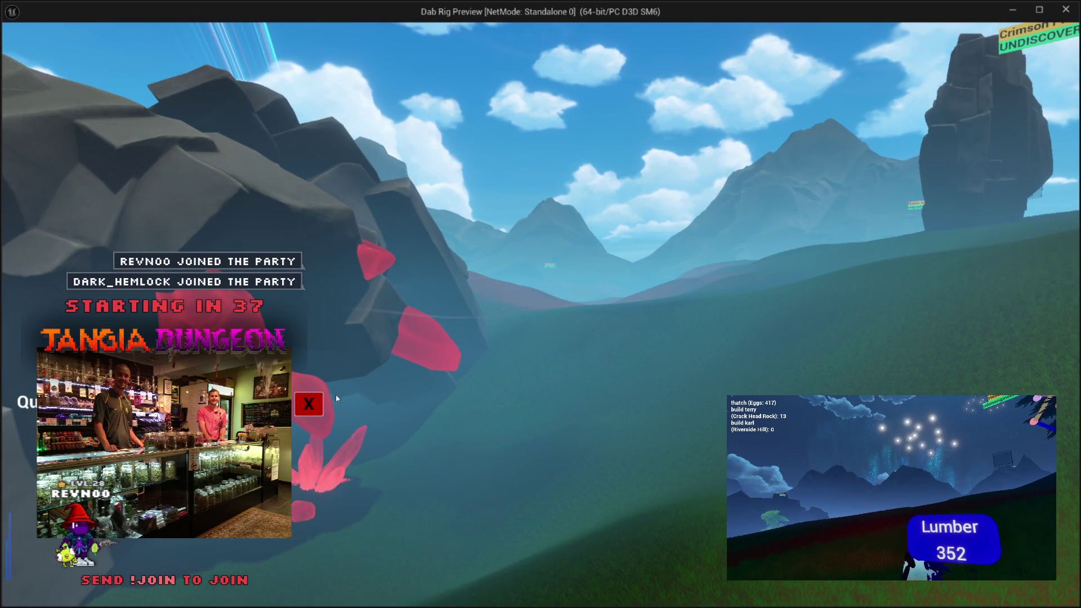
{"action": "left_click", "coordinate": [307, 404]}
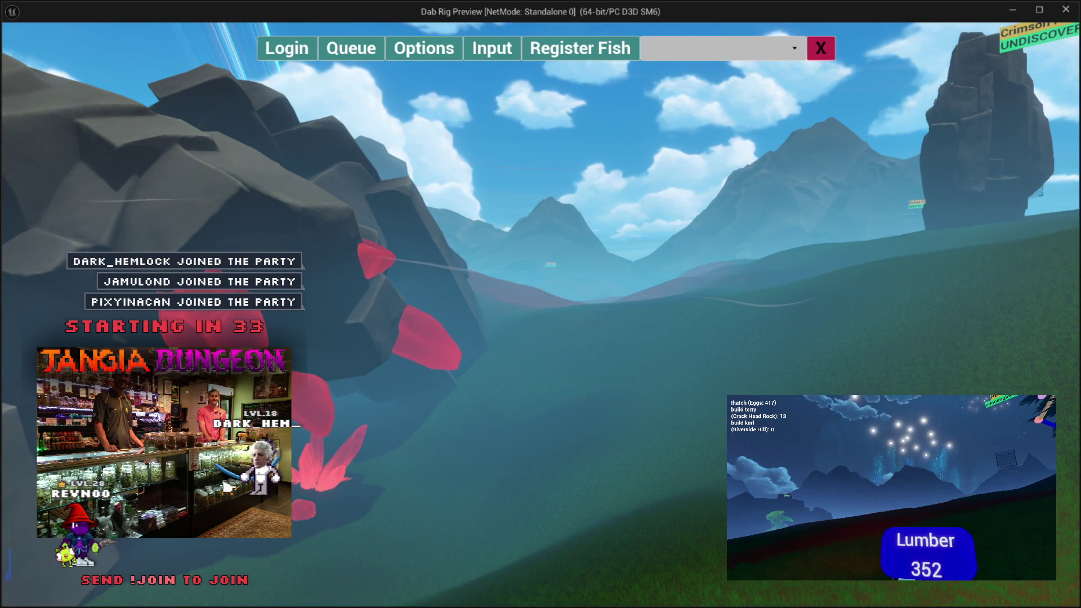
In the preview, show the input bar and discoveries info, then paste a chatter name and submit it
{"action": "left_click", "coordinate": [487, 48]}
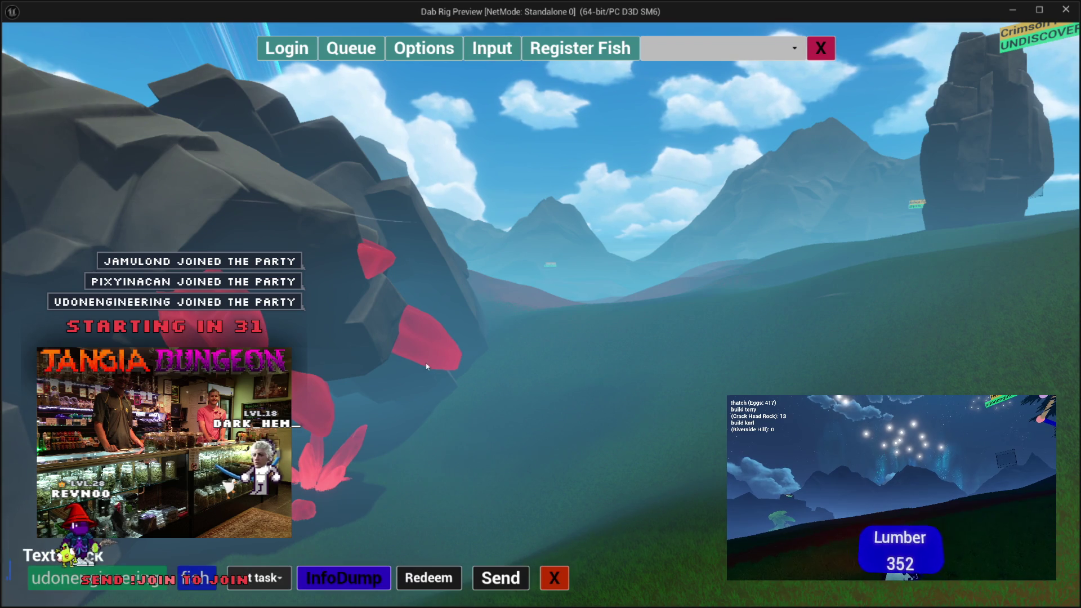
{"action": "left_click", "coordinate": [483, 575]}
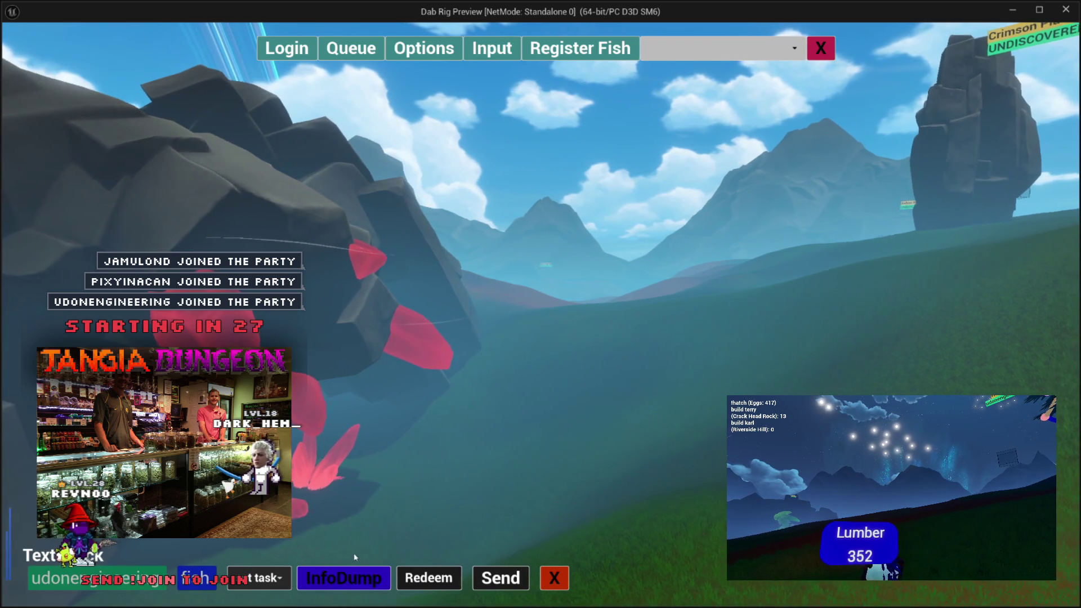
{"action": "left_click", "coordinate": [85, 578]}
{"action": "key", "text": "ctrl+v"}
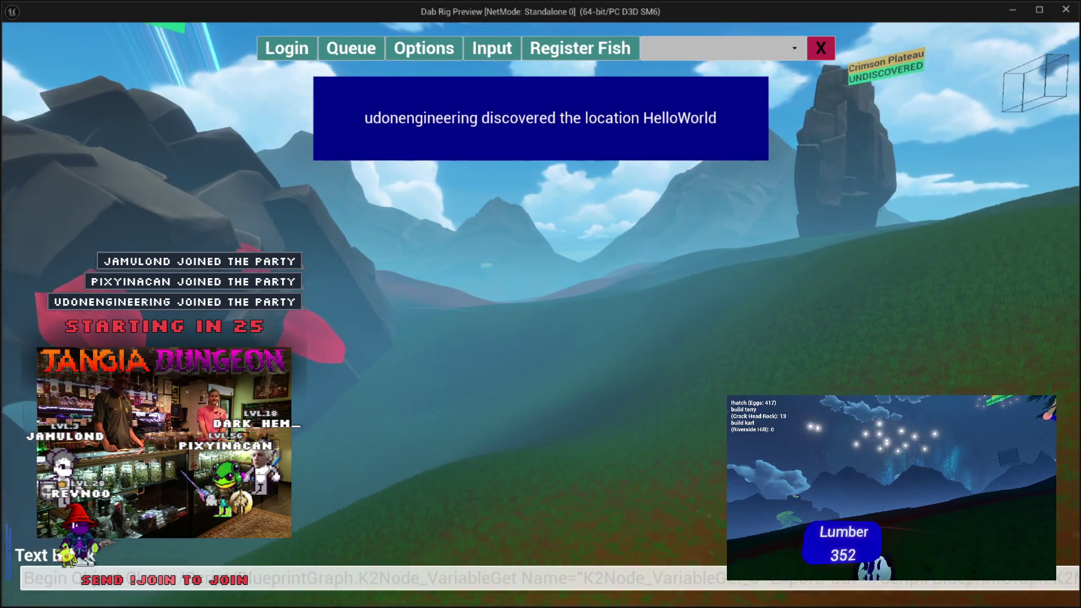
{"action": "key", "text": "Return"}
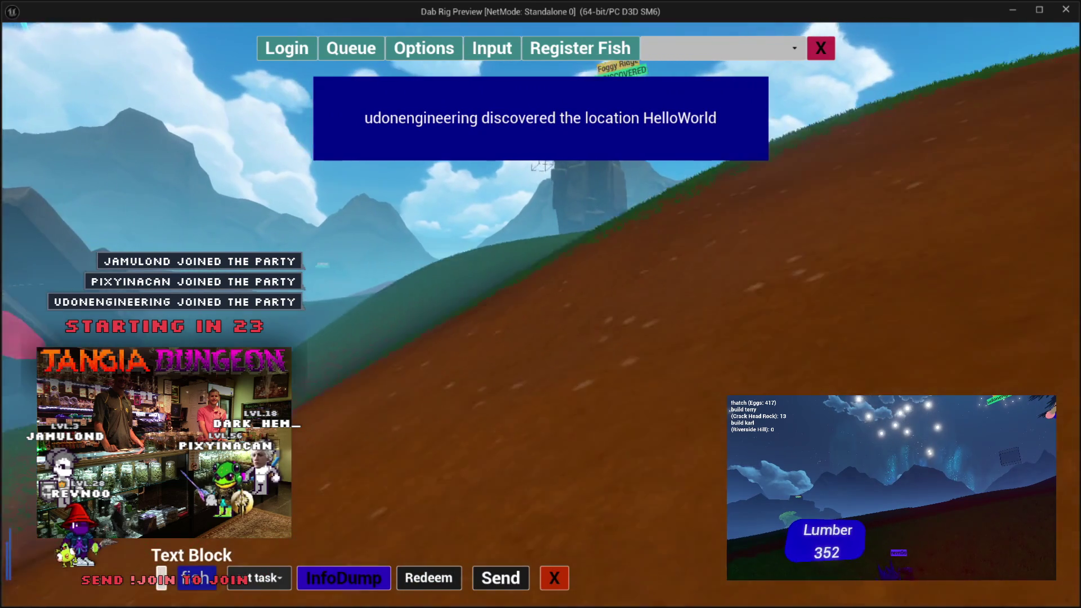
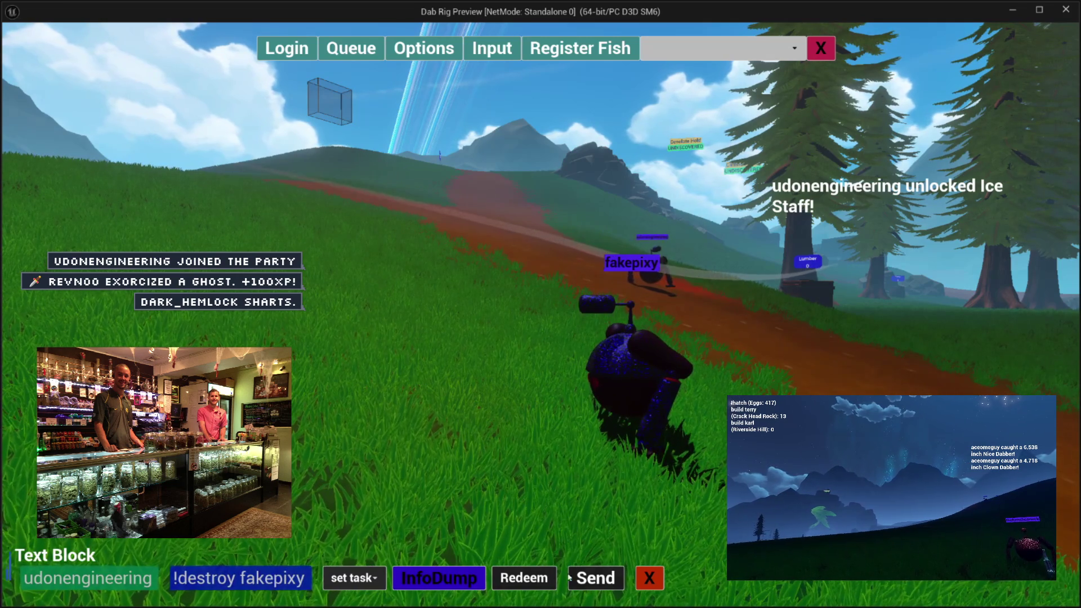
Send '!destroy fakepixy', stop the preview, and return to AvatarManager's DestroyChatter graph
{"action": "left_click", "coordinate": [595, 578]}
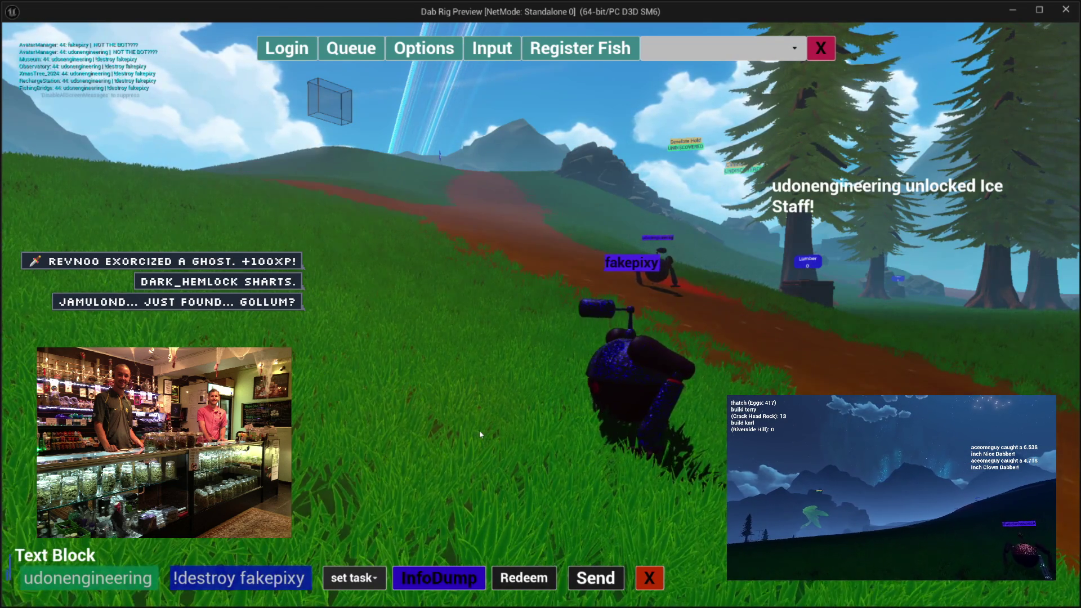
{"action": "key", "text": "Escape"}
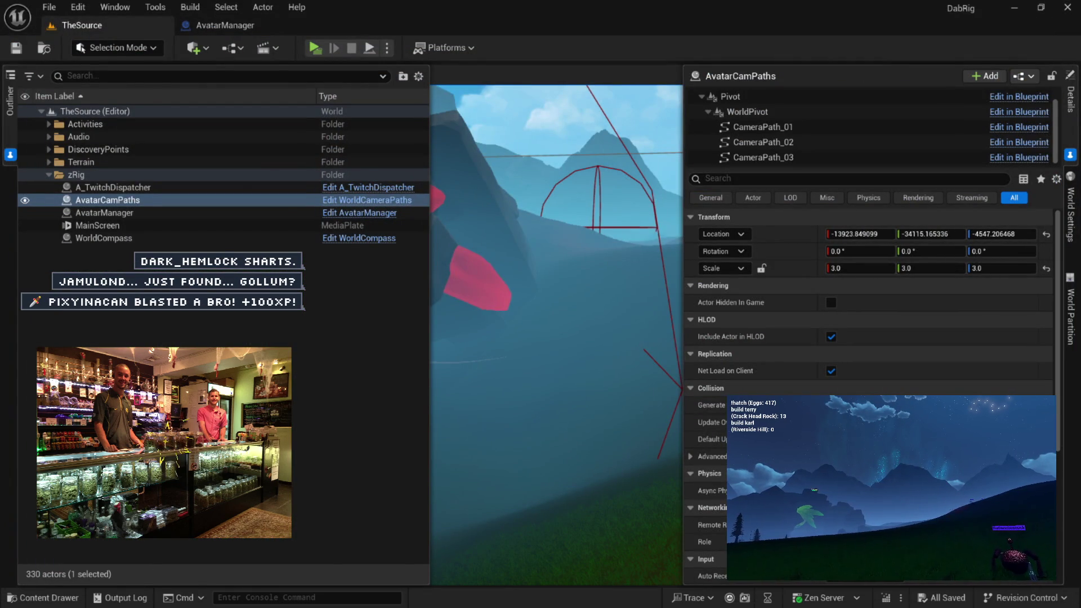
{"action": "left_click", "coordinate": [261, 25]}
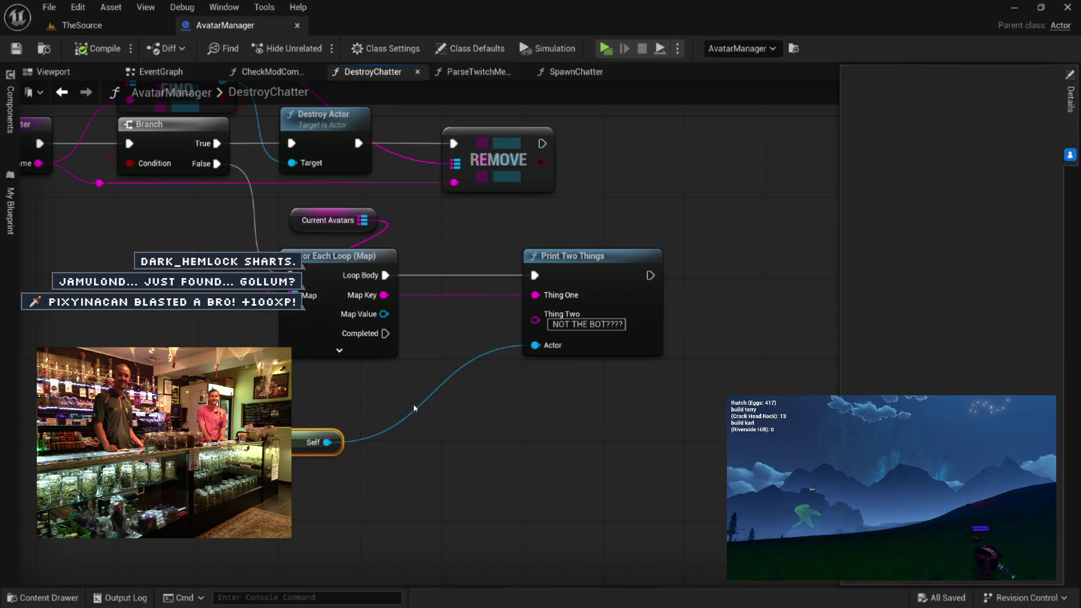
{"action": "key", "text": "grave"}
{"action": "key", "text": "grave"}
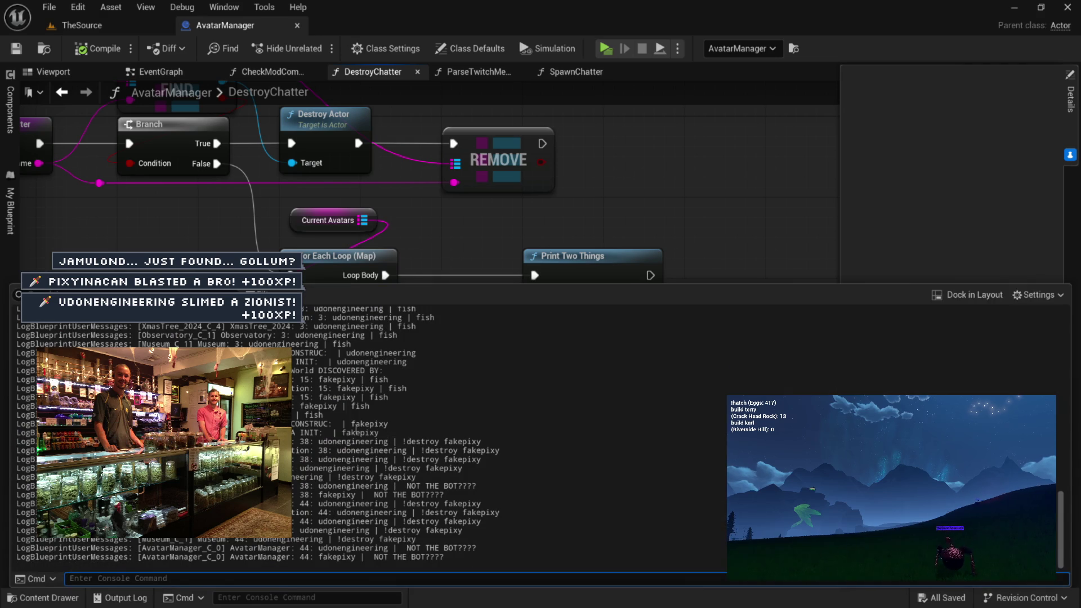
{"action": "mouse_move", "coordinate": [361, 556]}
{"action": "left_mouse_down"}
{"action": "mouse_move", "coordinate": [254, 540]}
{"action": "mouse_move", "coordinate": [445, 557]}
{"action": "left_mouse_up"}
{"action": "left_click", "coordinate": [429, 495]}
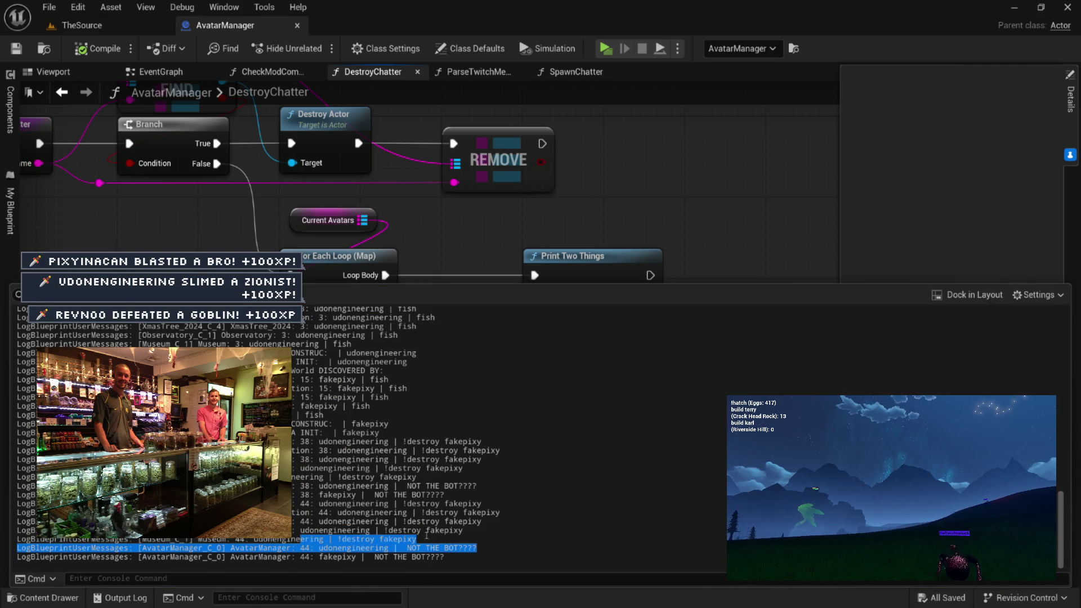
{"action": "left_click", "coordinate": [386, 530]}
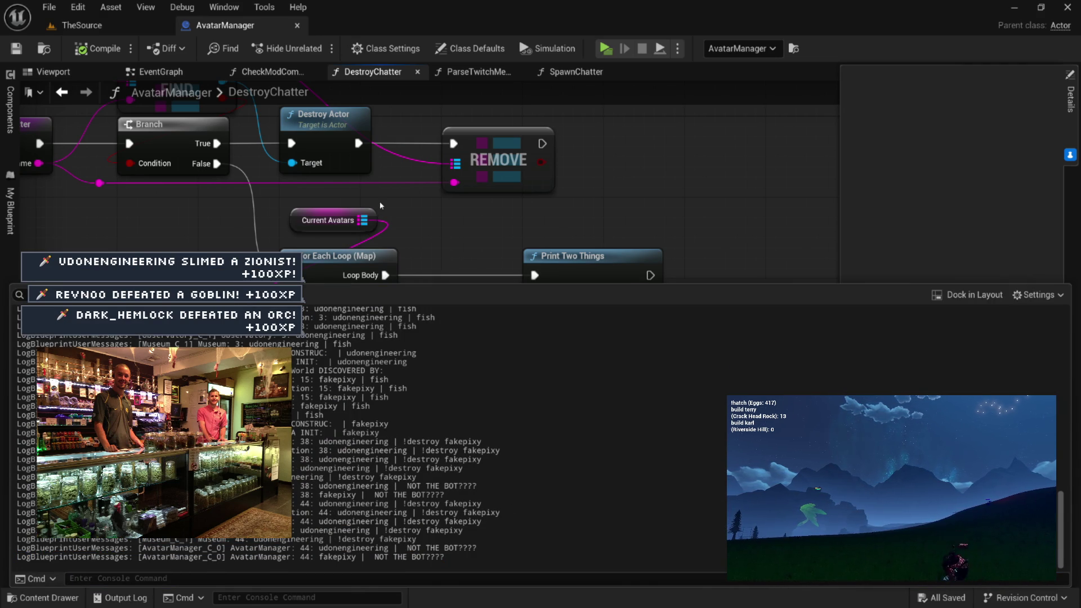
{"action": "left_click_drag", "start_coordinate": [292, 485], "coordinate": [441, 573]}
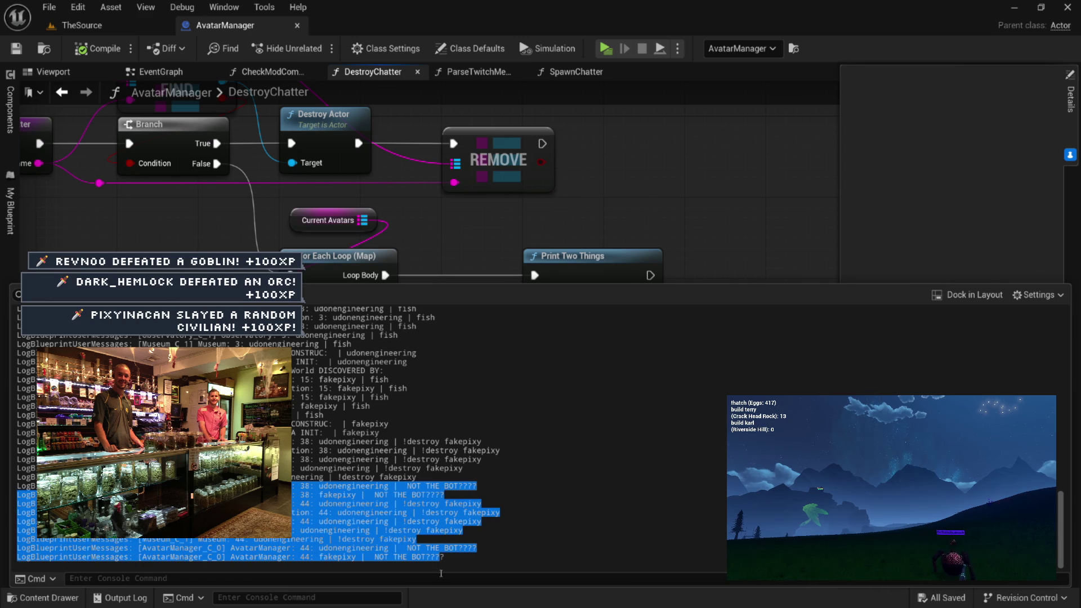
{"action": "left_click", "coordinate": [328, 499]}
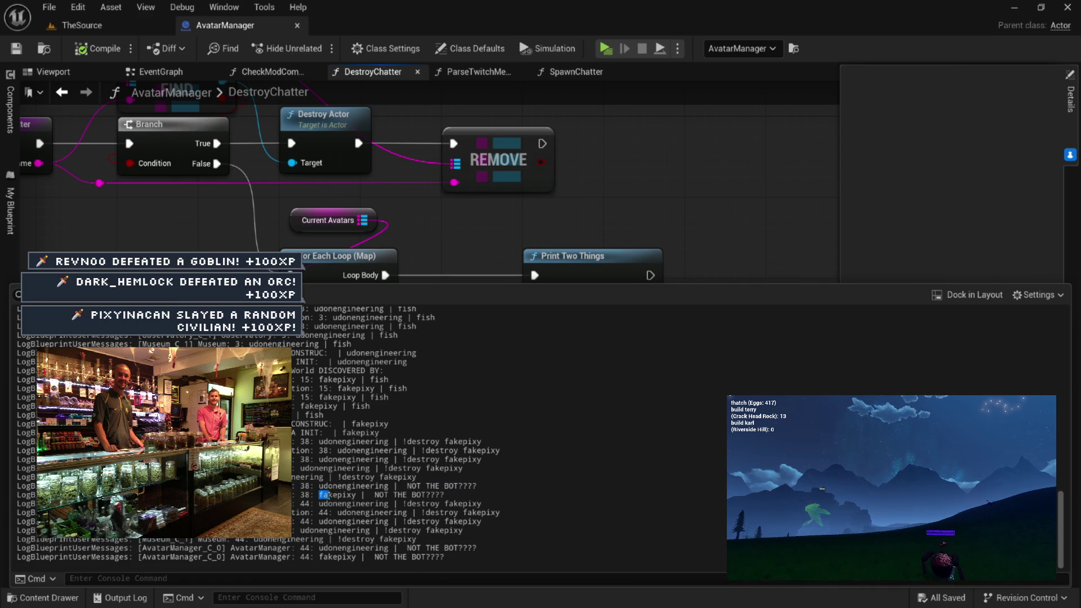
{"action": "left_click_drag", "start_coordinate": [438, 495], "coordinate": [445, 495]}
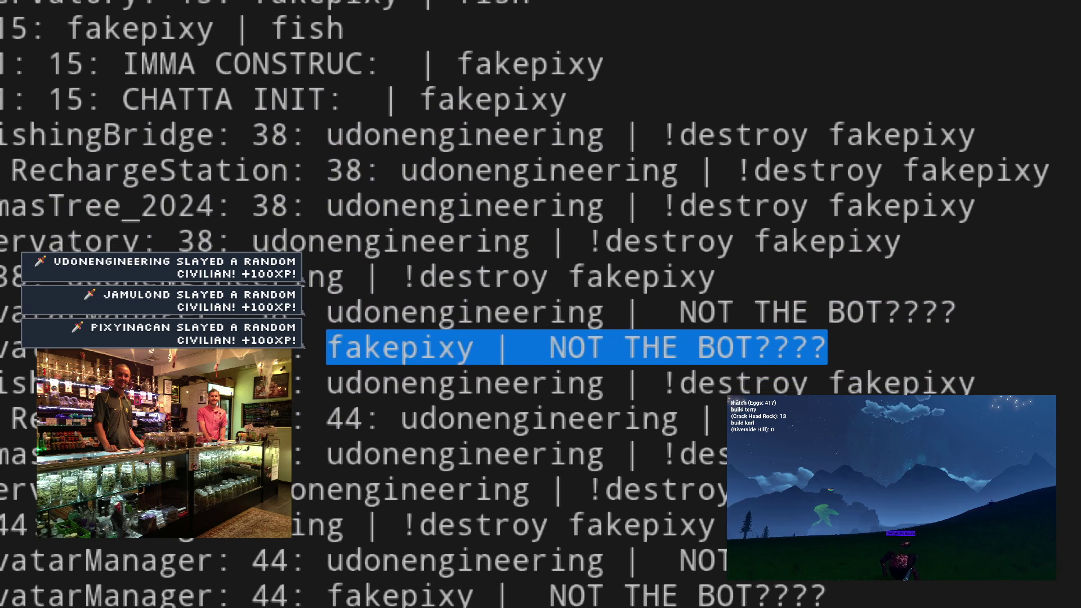
{"action": "left_click", "coordinate": [676, 268]}
{"action": "left_click_drag", "start_coordinate": [327, 347], "coordinate": [888, 343]}
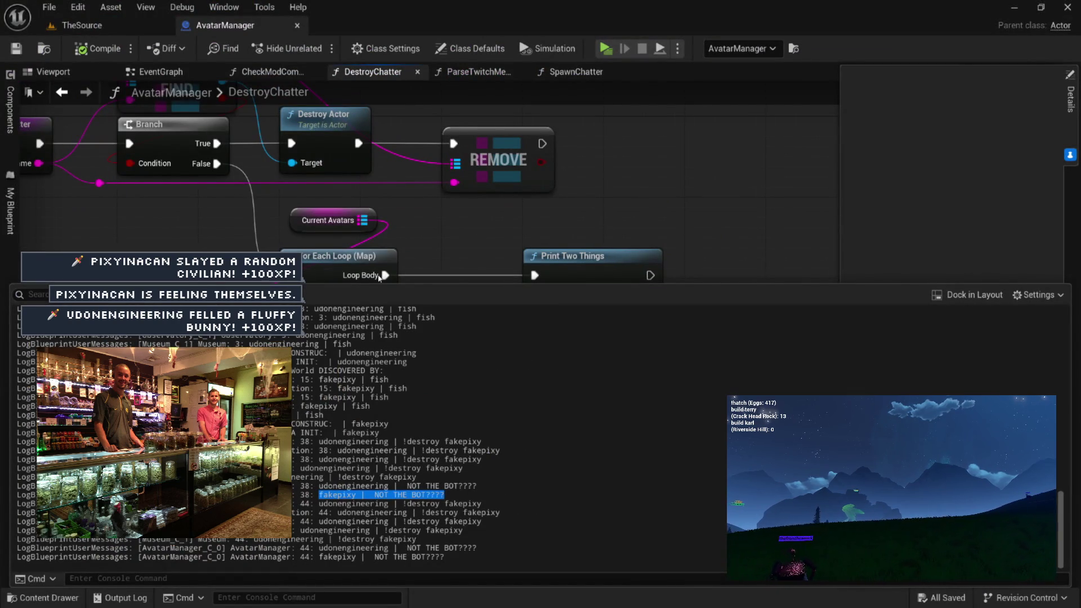
{"action": "left_click", "coordinate": [379, 278]}
{"action": "key", "text": "Home"}
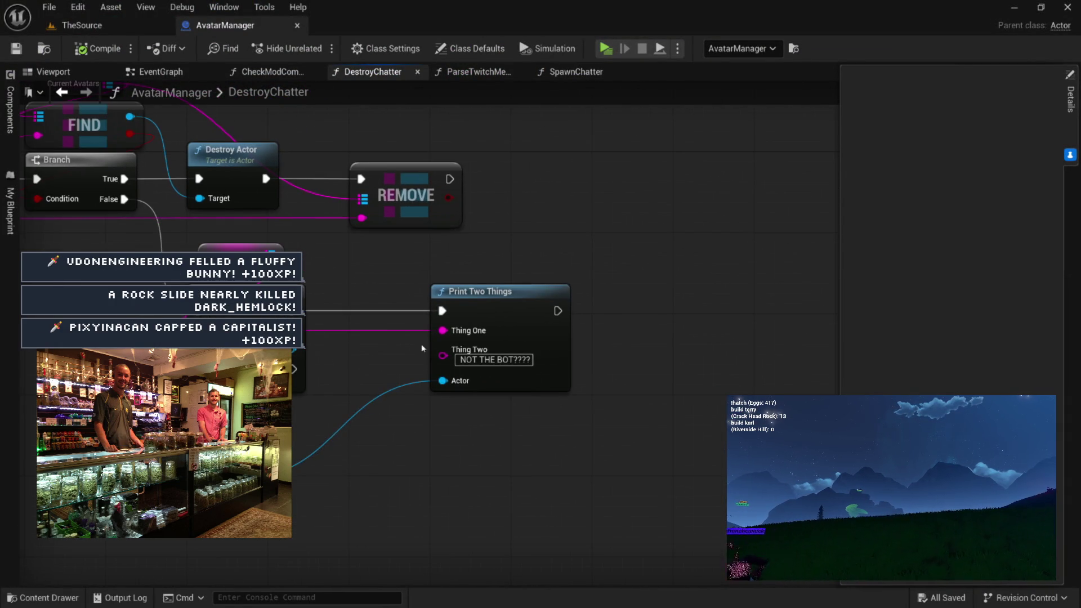
Move Print Two Things right and add an Append node wired into its Thing Two input
{"action": "left_click_drag", "start_coordinate": [555, 259], "coordinate": [725, 257]}
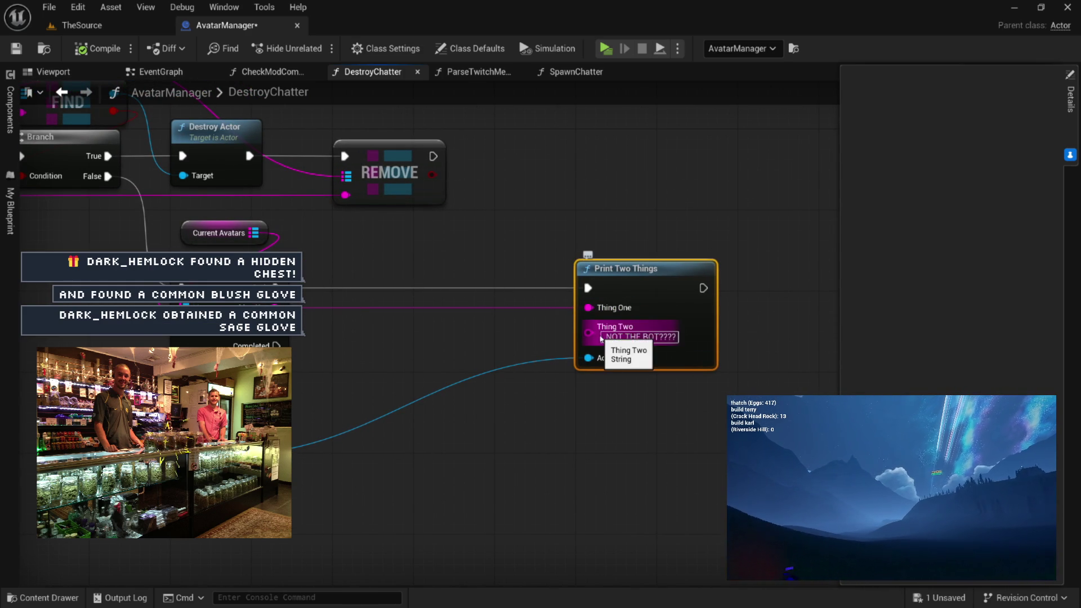
{"action": "mouse_move", "coordinate": [602, 334]}
{"action": "left_mouse_down"}
{"action": "mouse_move", "coordinate": [465, 336]}
{"action": "mouse_move", "coordinate": [546, 401]}
{"action": "mouse_move", "coordinate": [596, 383]}
{"action": "mouse_move", "coordinate": [486, 333]}
{"action": "mouse_move", "coordinate": [431, 332]}
{"action": "mouse_move", "coordinate": [443, 374]}
{"action": "mouse_move", "coordinate": [524, 396]}
{"action": "left_mouse_up"}
{"action": "type", "text": "append"}
{"action": "key", "text": "Return"}
{"action": "left_click_drag", "start_coordinate": [198, 212], "coordinate": [556, 330]}
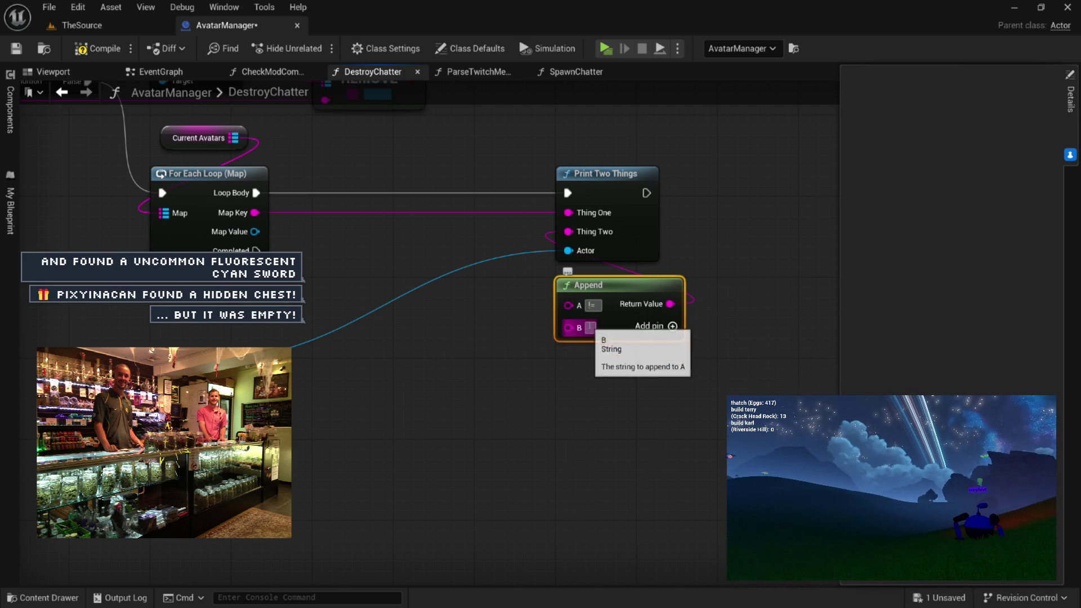
{"action": "left_click_drag", "start_coordinate": [568, 328], "coordinate": [483, 348]}
Wire Chatter Name into the Thing Two Append, add pins C and D, and move Chatter Name to C
{"action": "type", "text": "chatter"}
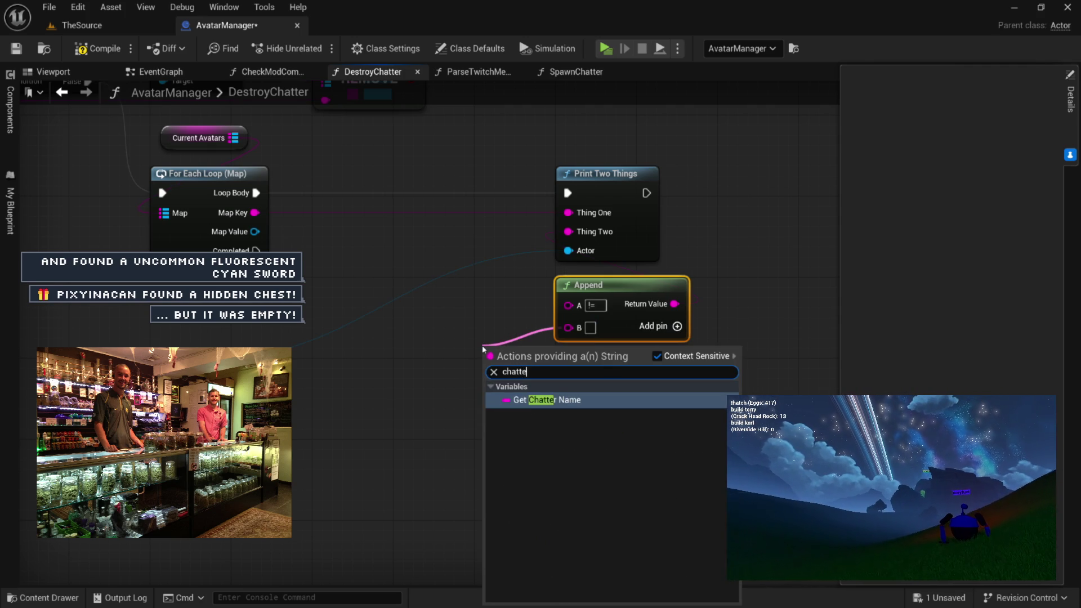
{"action": "key", "text": "Return"}
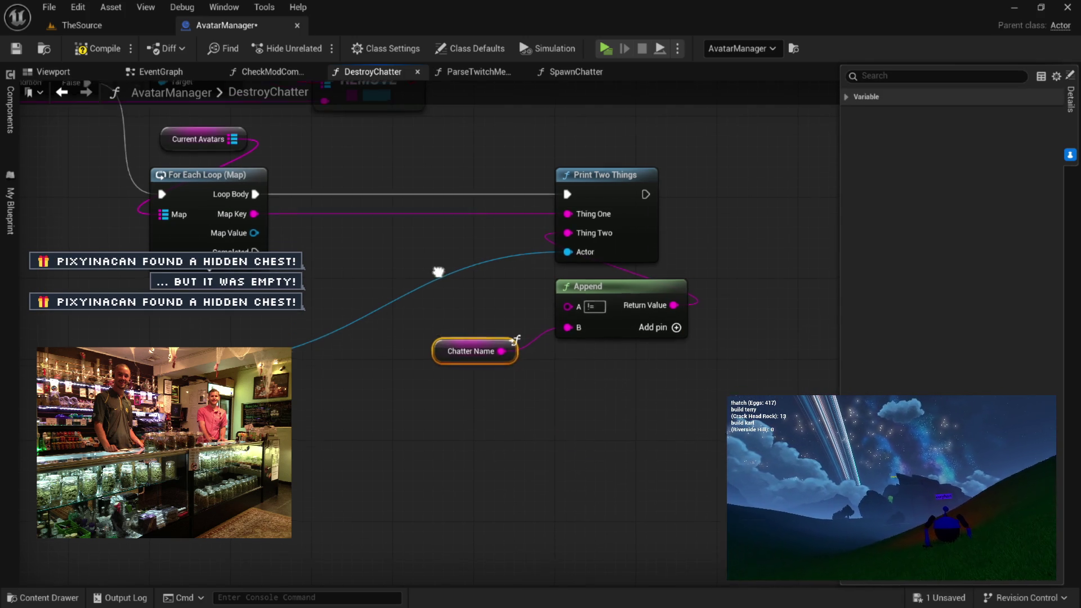
{"action": "left_click", "coordinate": [95, 44]}
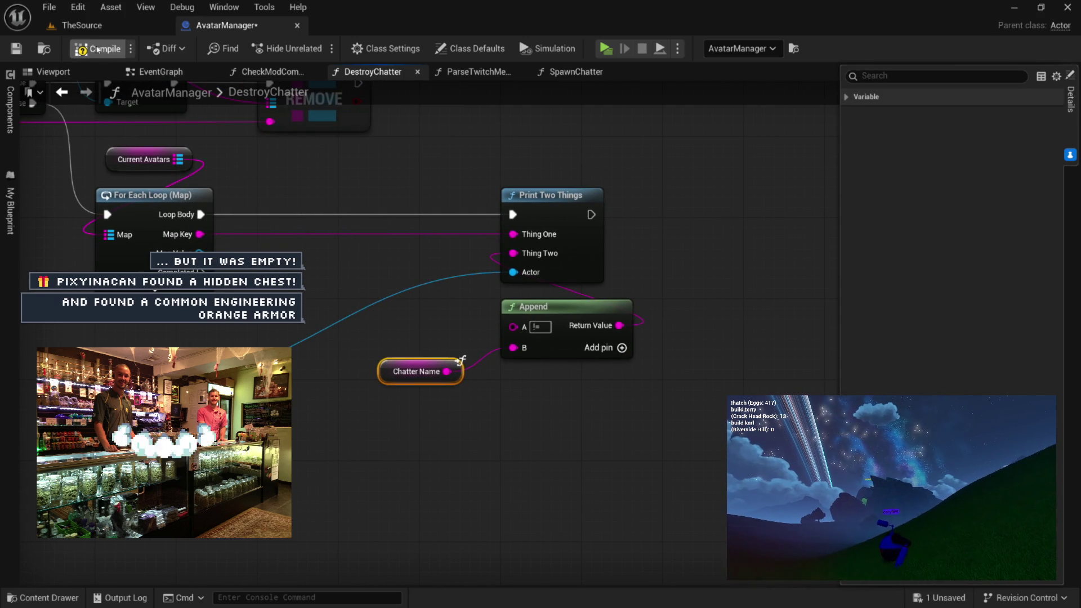
{"action": "left_click", "coordinate": [618, 347]}
{"action": "left_click_drag", "start_coordinate": [446, 371], "coordinate": [513, 370]}
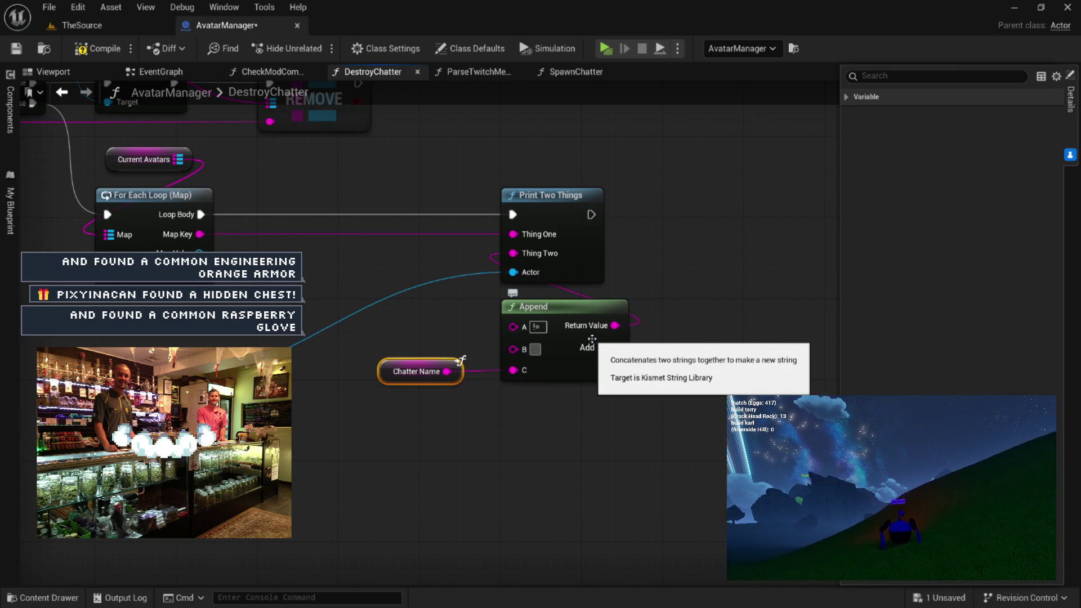
{"action": "left_click", "coordinate": [605, 350]}
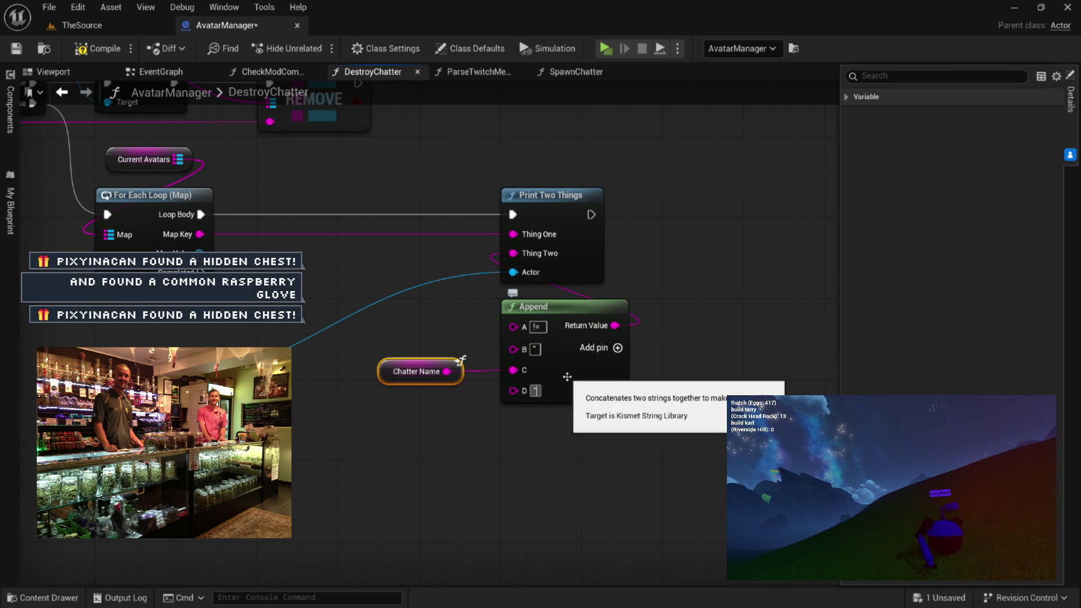
{"action": "mouse_move", "coordinate": [370, 258]}
{"action": "left_mouse_down"}
{"action": "mouse_move", "coordinate": [462, 256]}
{"action": "mouse_move", "coordinate": [514, 278]}
{"action": "left_mouse_up"}
Add a second Append feeding Thing One, connect the loop's Map Key to its B input, and save
{"action": "left_click_drag", "start_coordinate": [656, 255], "coordinate": [529, 246]}
{"action": "type", "text": "append"}
{"action": "key", "text": "Return"}
{"action": "left_click", "coordinate": [604, 288]}
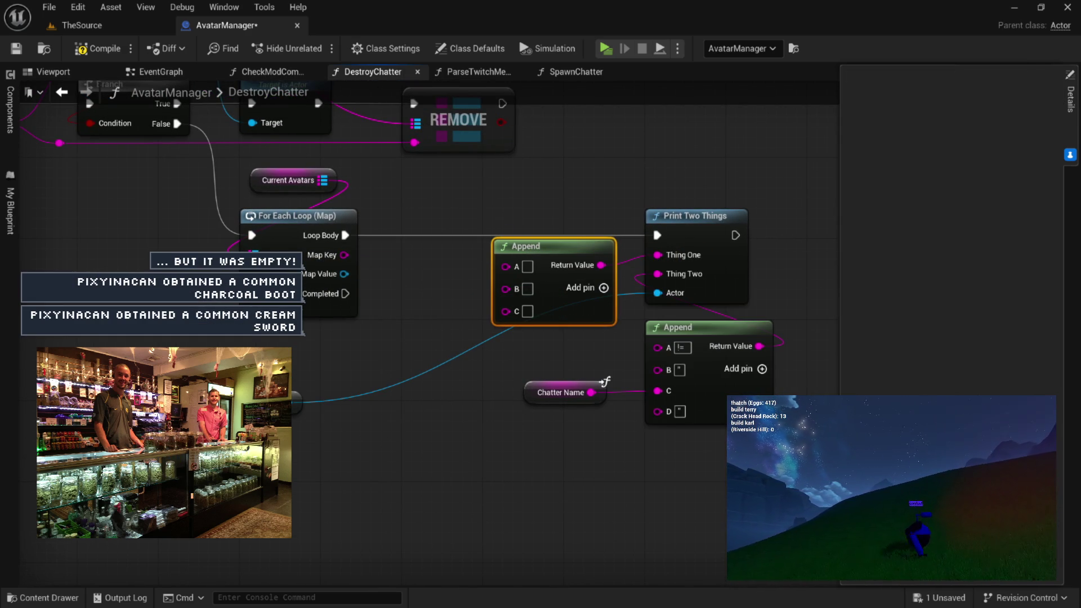
{"action": "left_click_drag", "start_coordinate": [344, 255], "coordinate": [447, 273]}
{"action": "left_click_drag", "start_coordinate": [505, 290], "coordinate": [506, 289]}
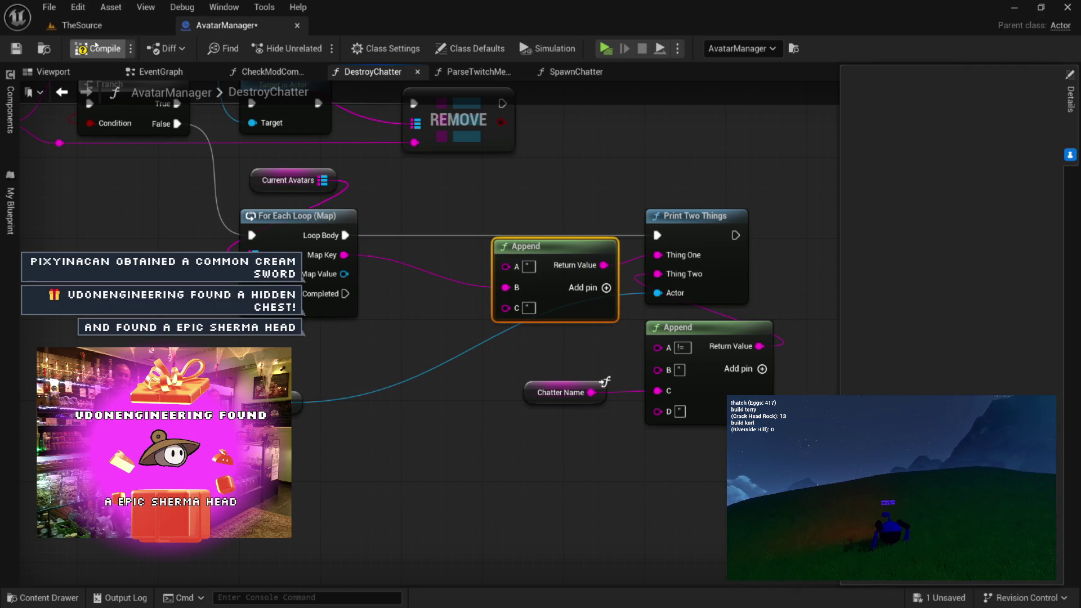
{"action": "key", "text": "ctrl+s"}
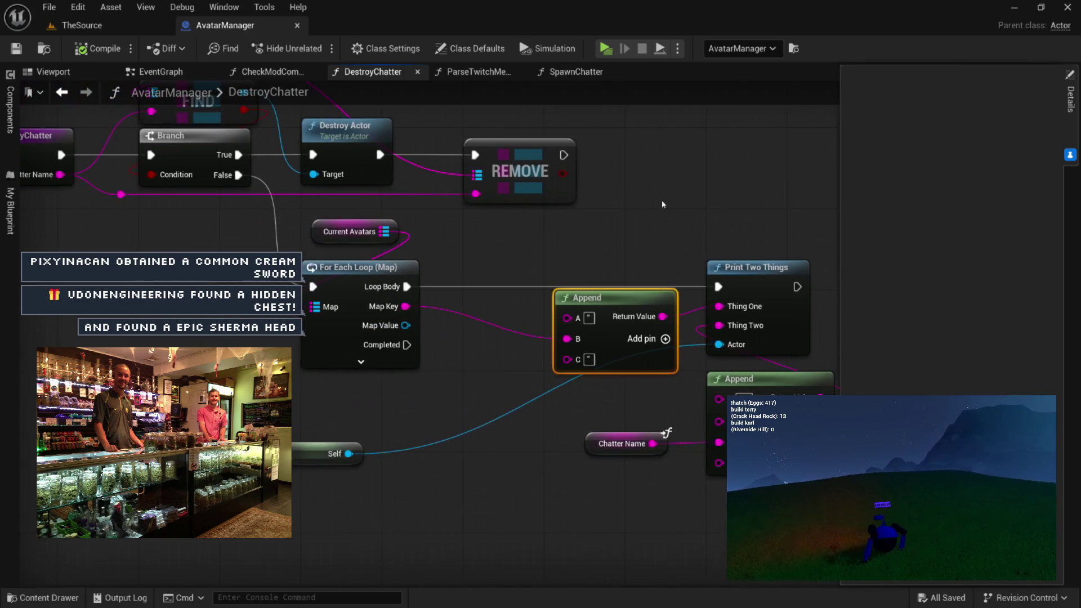
Switch to TheSource level and launch the standalone play preview
{"action": "left_click_drag", "start_coordinate": [632, 268], "coordinate": [626, 285]}
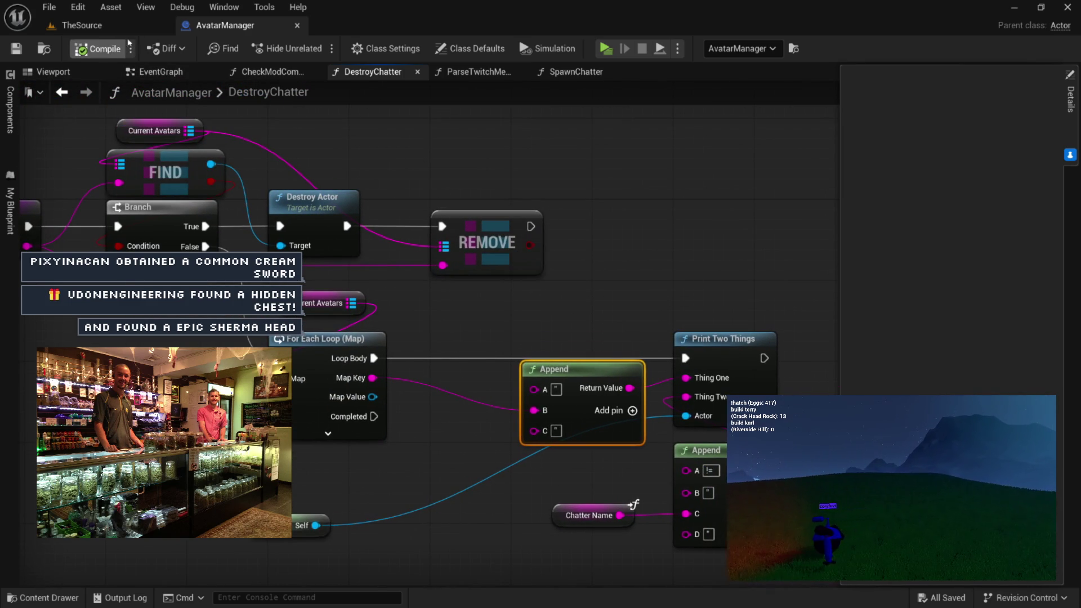
{"action": "left_click", "coordinate": [114, 28]}
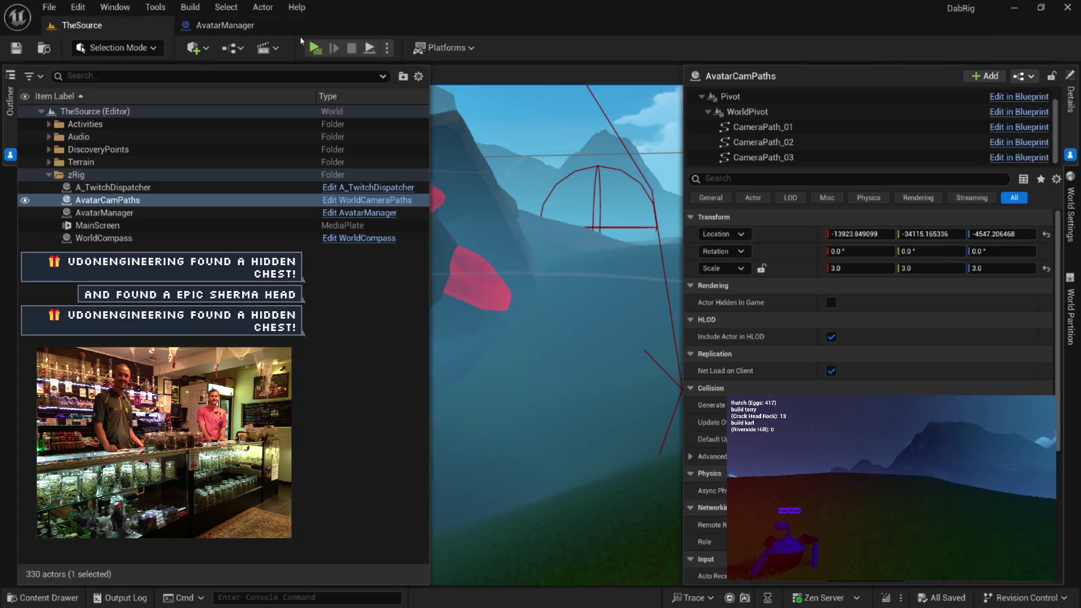
{"action": "left_click", "coordinate": [317, 49]}
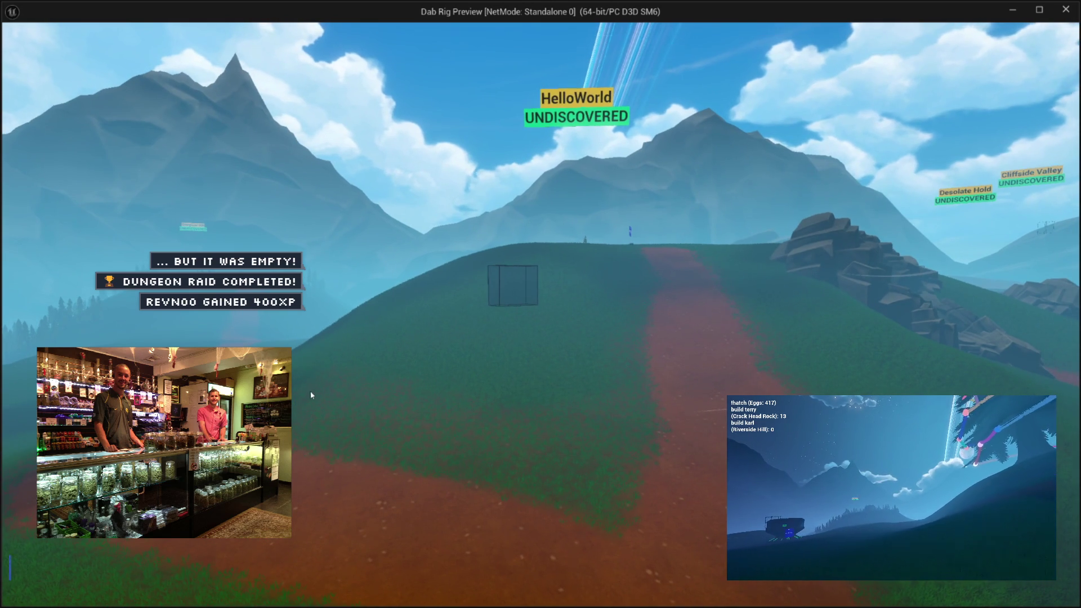
Show the in-game test controls and change the chatter name to a test name
{"action": "left_click", "coordinate": [309, 399]}
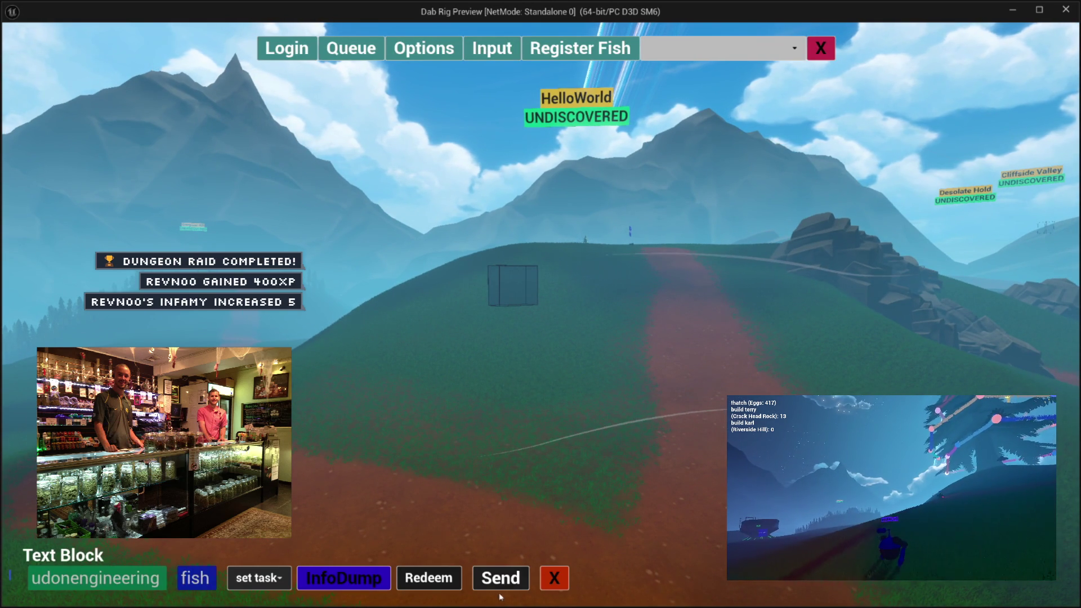
{"action": "left_click", "coordinate": [125, 582]}
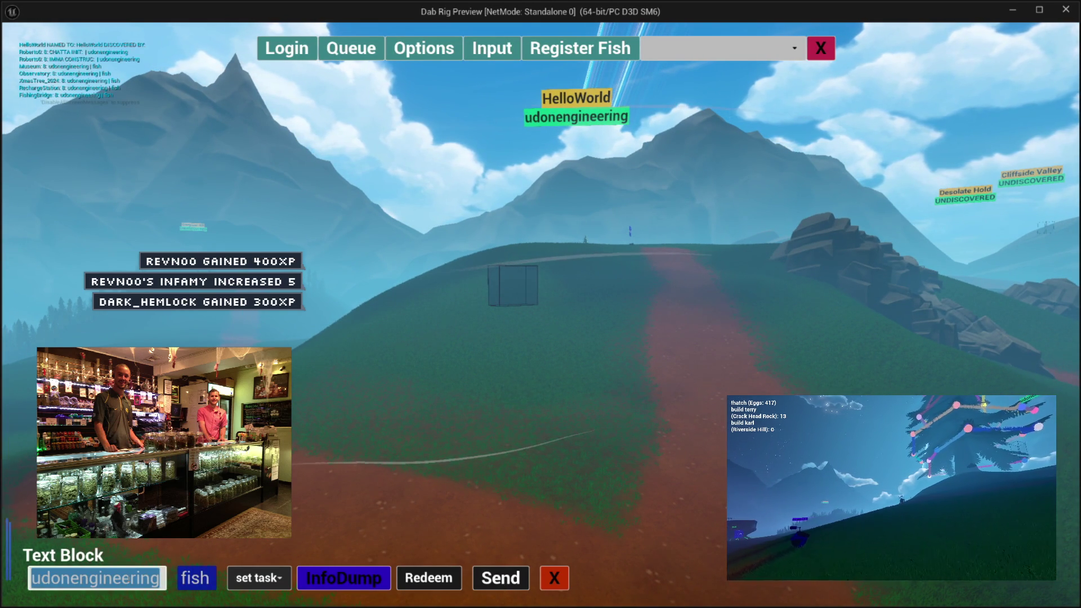
{"action": "type", "text": "fakepixy"}
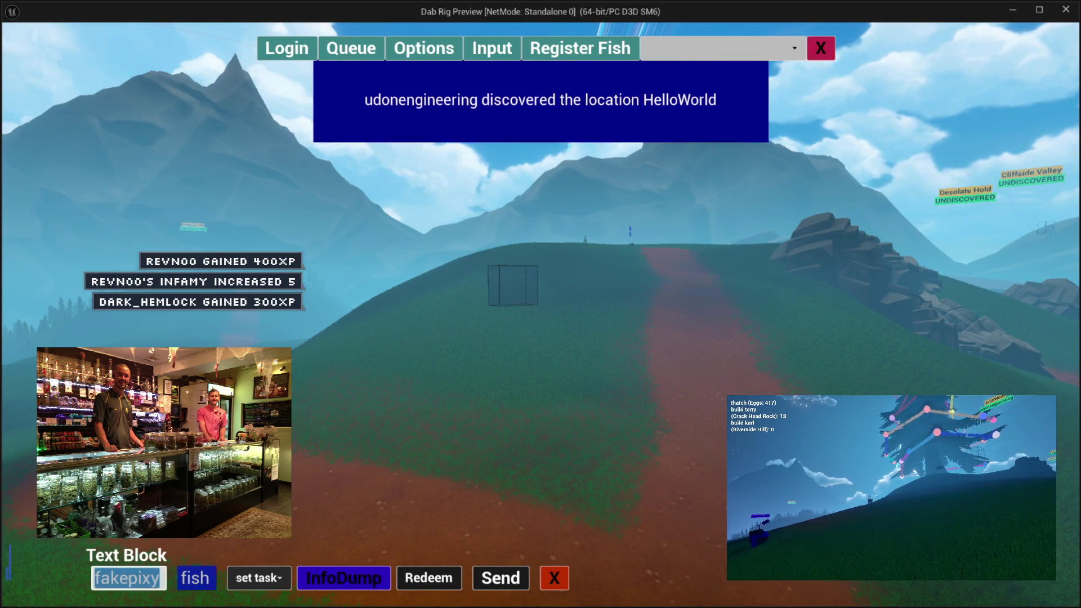
{"action": "key", "text": "Return"}
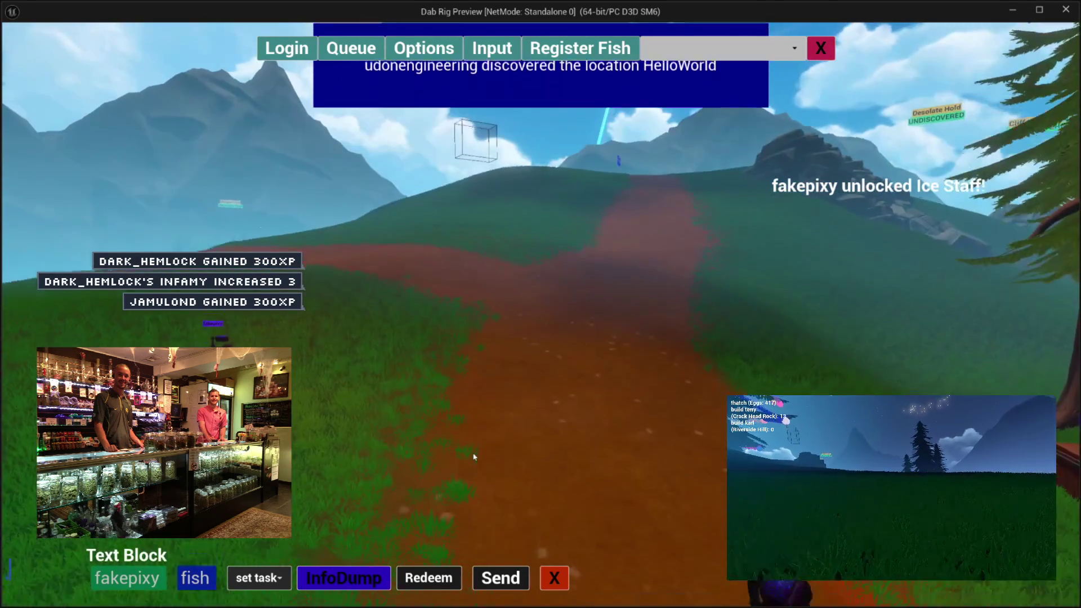
{"action": "left_click", "coordinate": [127, 578]}
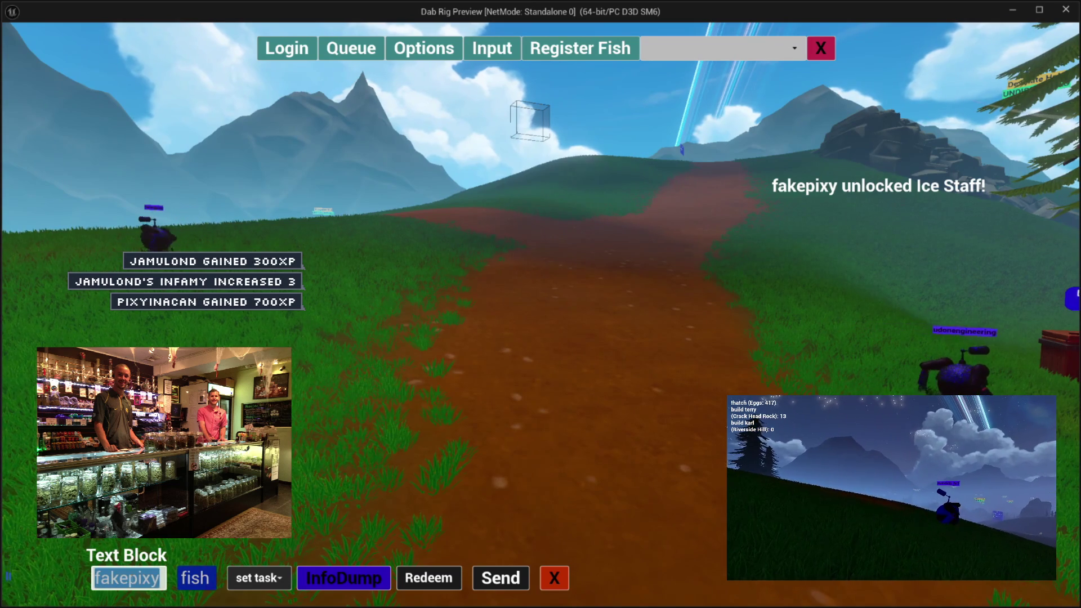
{"action": "type", "text": "udonengineering"}
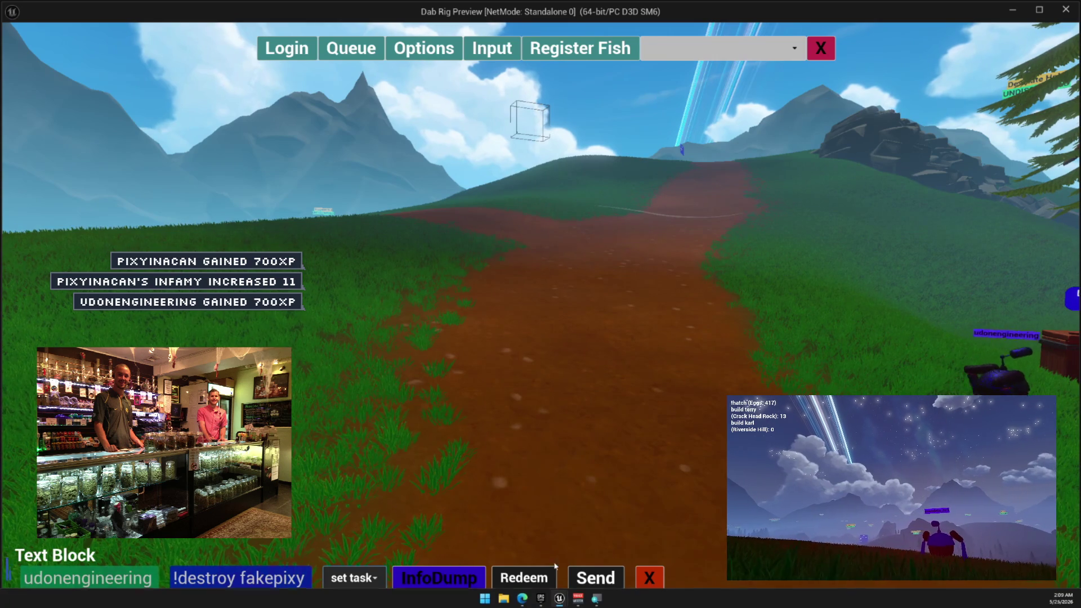
Send the !destroy command three times, then stop the preview
{"action": "left_click", "coordinate": [579, 577]}
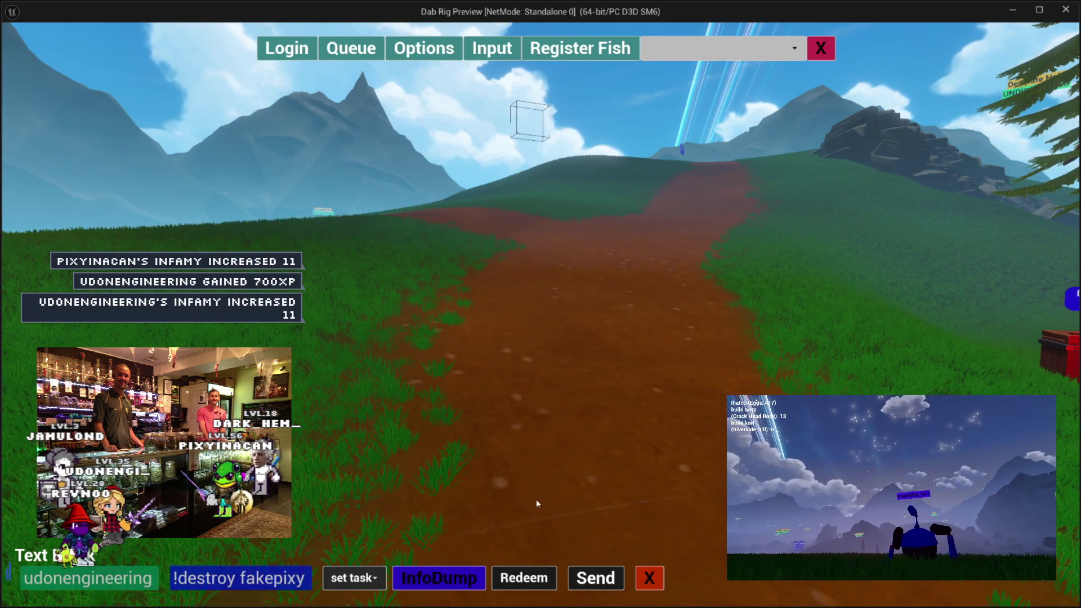
{"action": "left_click", "coordinate": [590, 579]}
{"action": "left_click", "coordinate": [590, 579]}
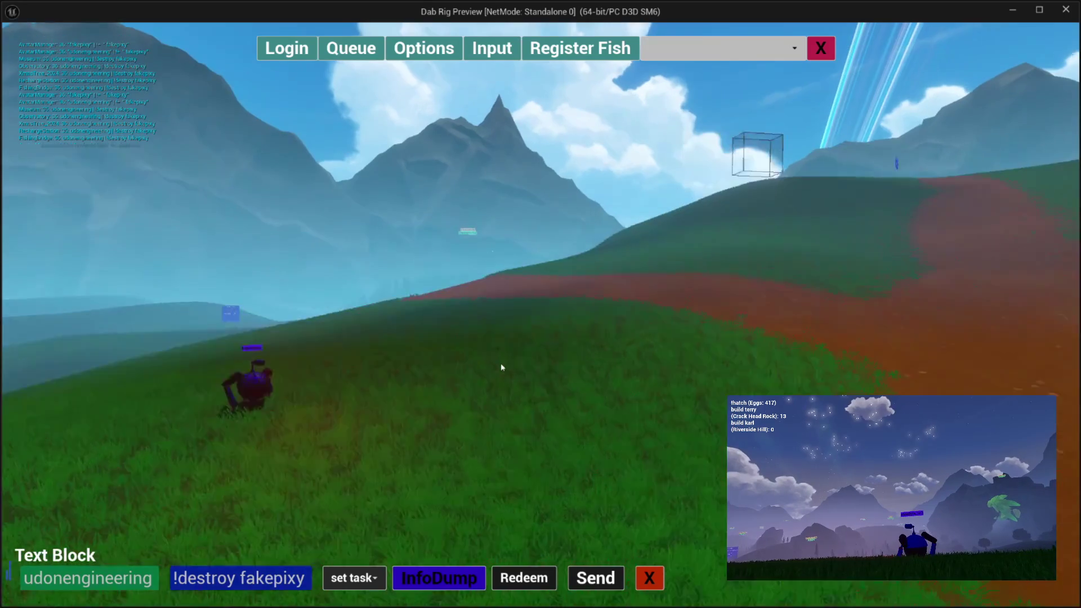
{"action": "key", "text": "Escape"}
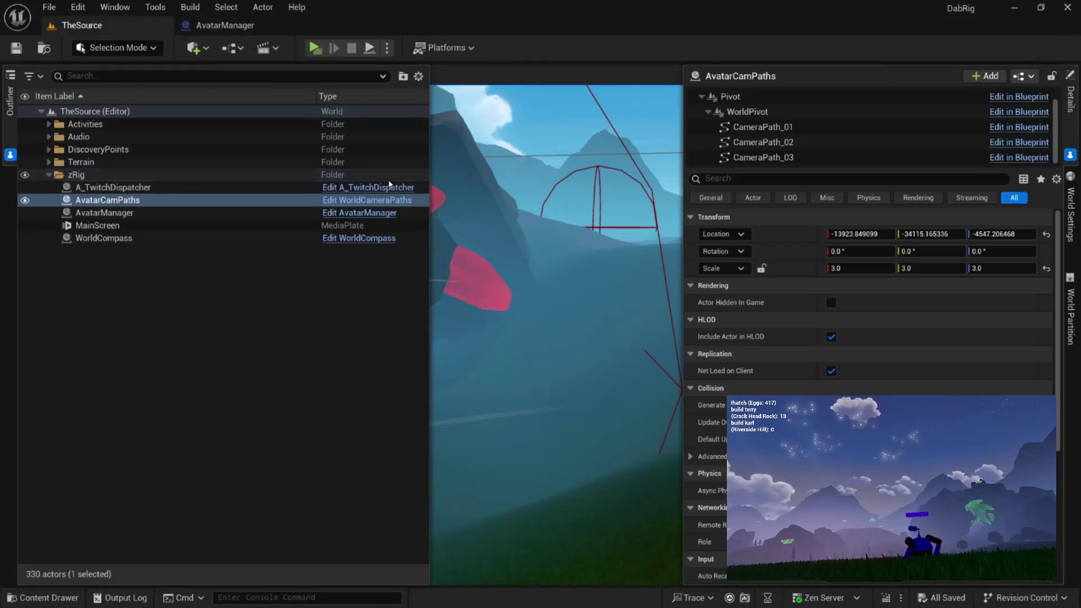
Back in DestroyChatter, check the Output Log and highlight the compared name showing its leading space
{"action": "left_click", "coordinate": [264, 25]}
{"action": "left_click_drag", "start_coordinate": [516, 319], "coordinate": [428, 235]}
{"action": "mouse_move", "coordinate": [496, 434]}
{"action": "left_mouse_down"}
{"action": "mouse_move", "coordinate": [491, 353]}
{"action": "mouse_move", "coordinate": [482, 409]}
{"action": "left_mouse_up"}
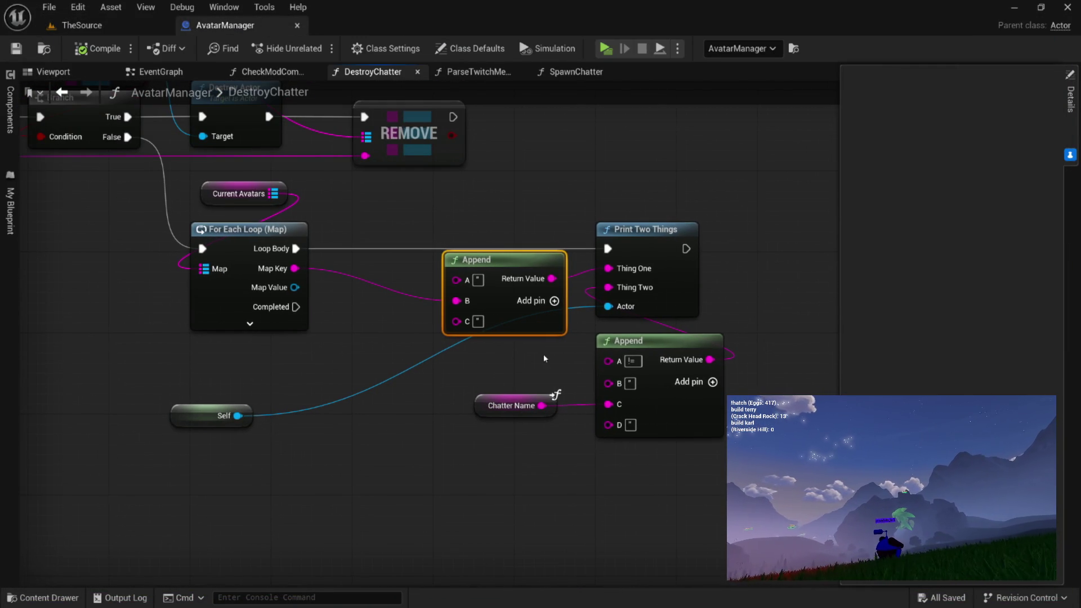
{"action": "left_click_drag", "start_coordinate": [544, 358], "coordinate": [583, 363]}
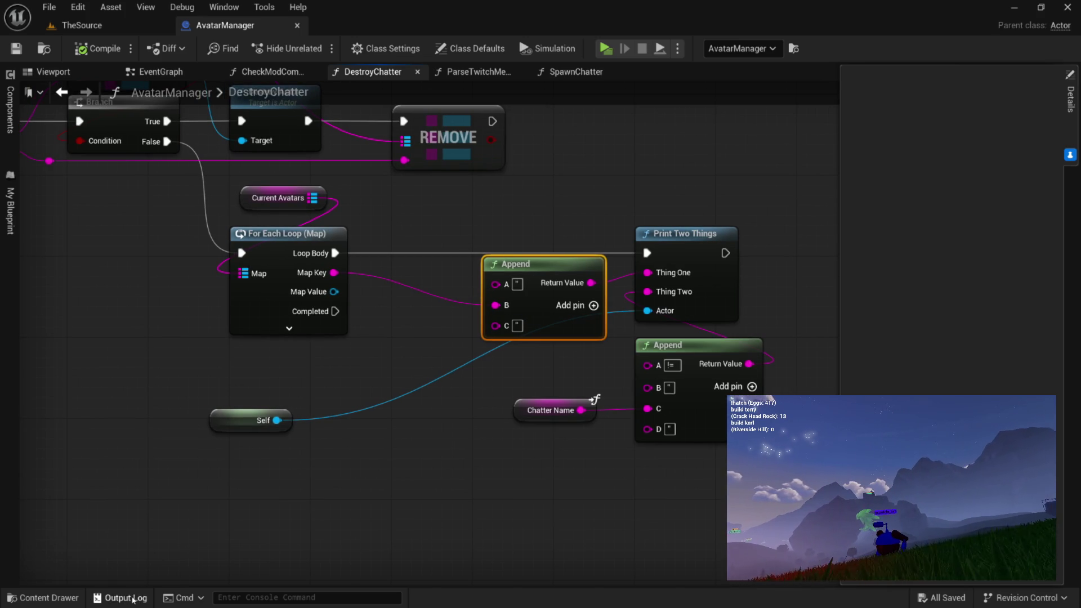
{"action": "left_click", "coordinate": [140, 598]}
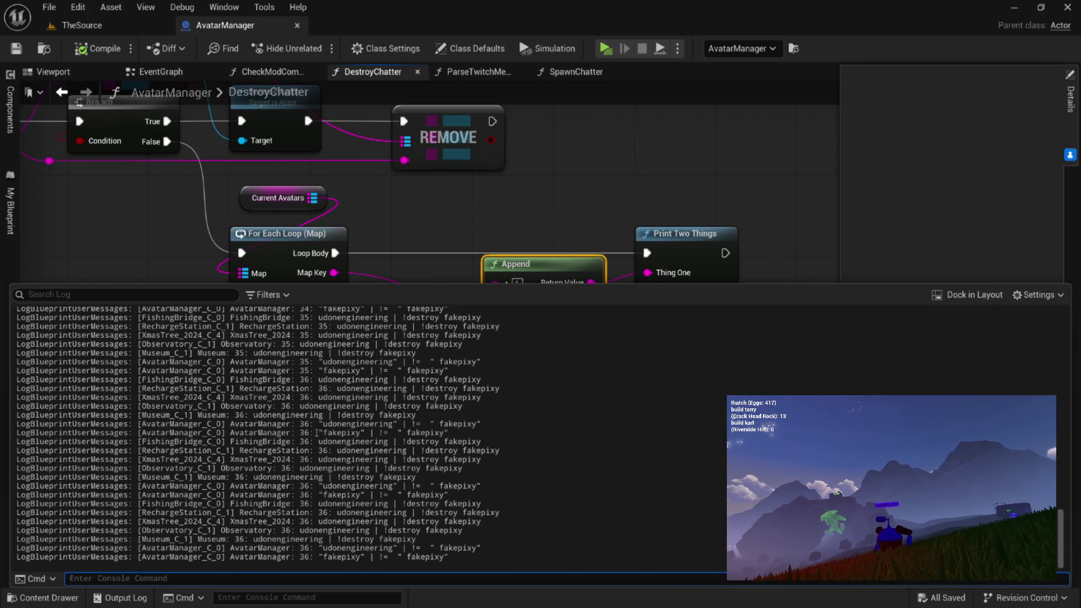
{"action": "left_click_drag", "start_coordinate": [319, 432], "coordinate": [464, 436]}
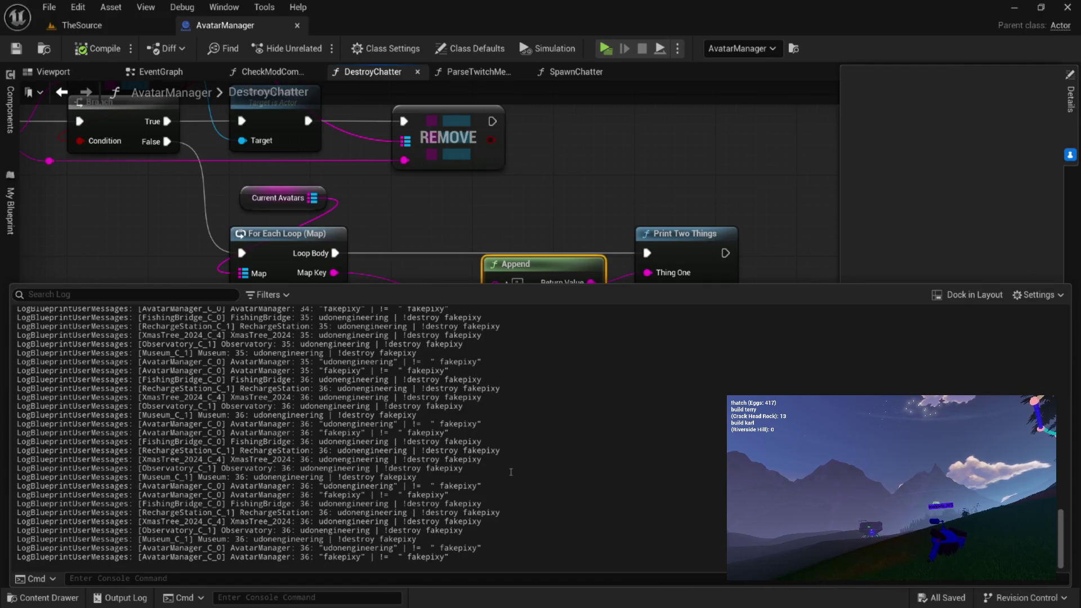
{"action": "left_click", "coordinate": [561, 233]}
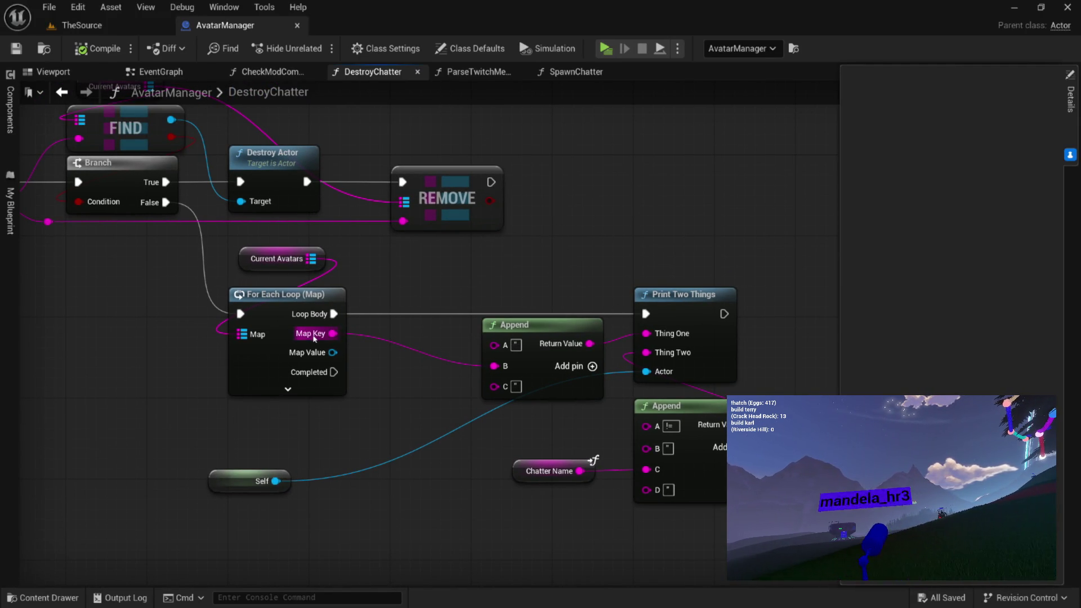
Move the Self node beside the Append, compile and save, and review the loop's node group
{"action": "mouse_move", "coordinate": [208, 474]}
{"action": "left_mouse_down"}
{"action": "mouse_move", "coordinate": [460, 443]}
{"action": "mouse_move", "coordinate": [518, 423]}
{"action": "left_mouse_up"}
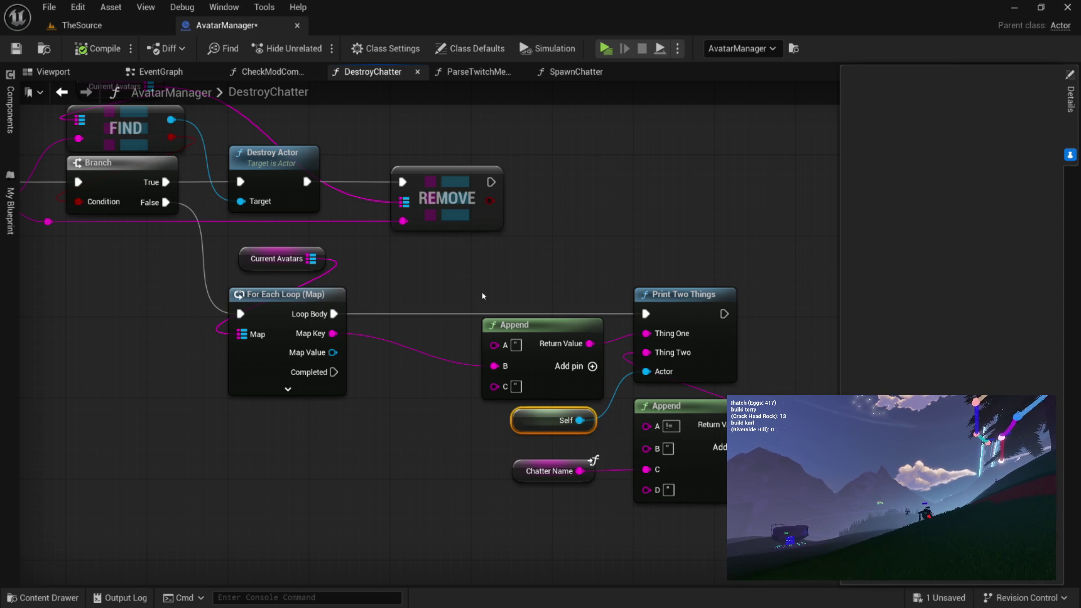
{"action": "left_click", "coordinate": [92, 49]}
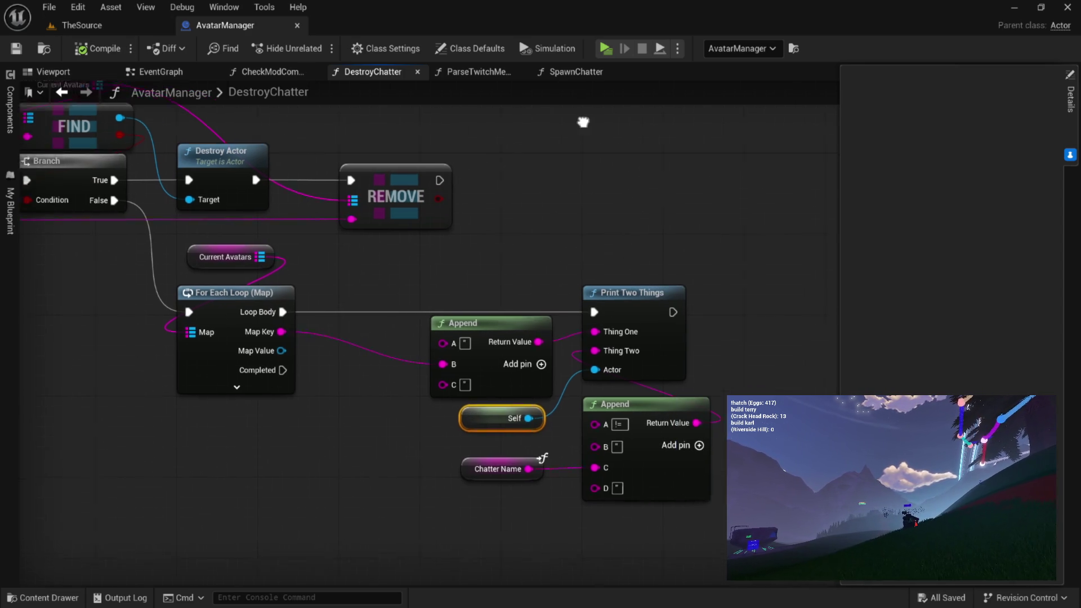
{"action": "mouse_move", "coordinate": [748, 201]}
{"action": "left_mouse_down"}
{"action": "mouse_move", "coordinate": [496, 450]}
{"action": "mouse_move", "coordinate": [136, 459]}
{"action": "mouse_move", "coordinate": [192, 418]}
{"action": "left_mouse_up"}
{"action": "left_click_drag", "start_coordinate": [185, 468], "coordinate": [185, 498]}
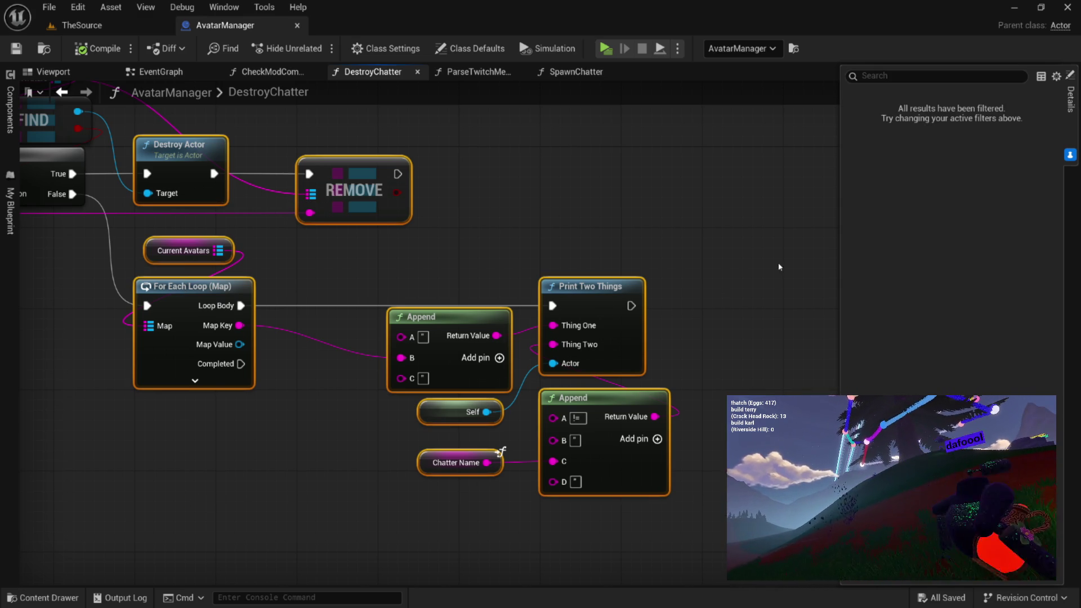
{"action": "left_click", "coordinate": [796, 251]}
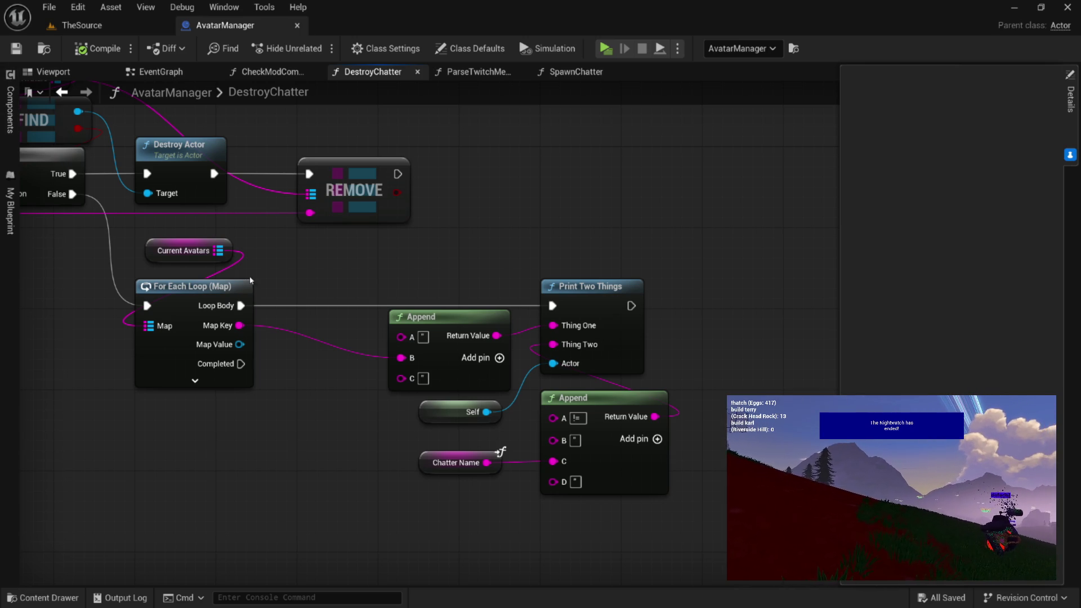
Reposition the Print Two Things node below the For Each Loop group
{"action": "mouse_move", "coordinate": [692, 249]}
{"action": "left_mouse_down"}
{"action": "mouse_move", "coordinate": [236, 316]}
{"action": "mouse_move", "coordinate": [175, 467]}
{"action": "left_mouse_up"}
{"action": "left_click", "coordinate": [586, 287]}
{"action": "scroll", "coordinate": [586, 290], "scroll_direction": "up", "scroll_amount": 5}
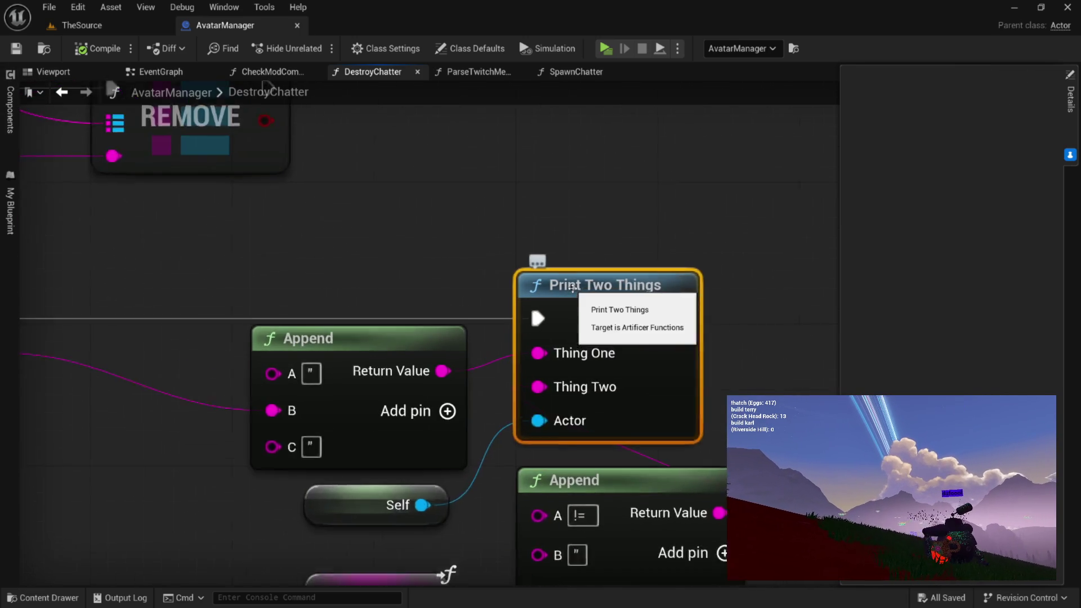
{"action": "mouse_move", "coordinate": [589, 262]}
{"action": "left_mouse_down"}
{"action": "mouse_move", "coordinate": [589, 302]}
{"action": "mouse_move", "coordinate": [606, 254]}
{"action": "mouse_move", "coordinate": [528, 248]}
{"action": "mouse_move", "coordinate": [548, 283]}
{"action": "mouse_move", "coordinate": [681, 238]}
{"action": "left_mouse_up"}
{"action": "scroll", "coordinate": [528, 249], "scroll_direction": "down", "scroll_amount": 1}
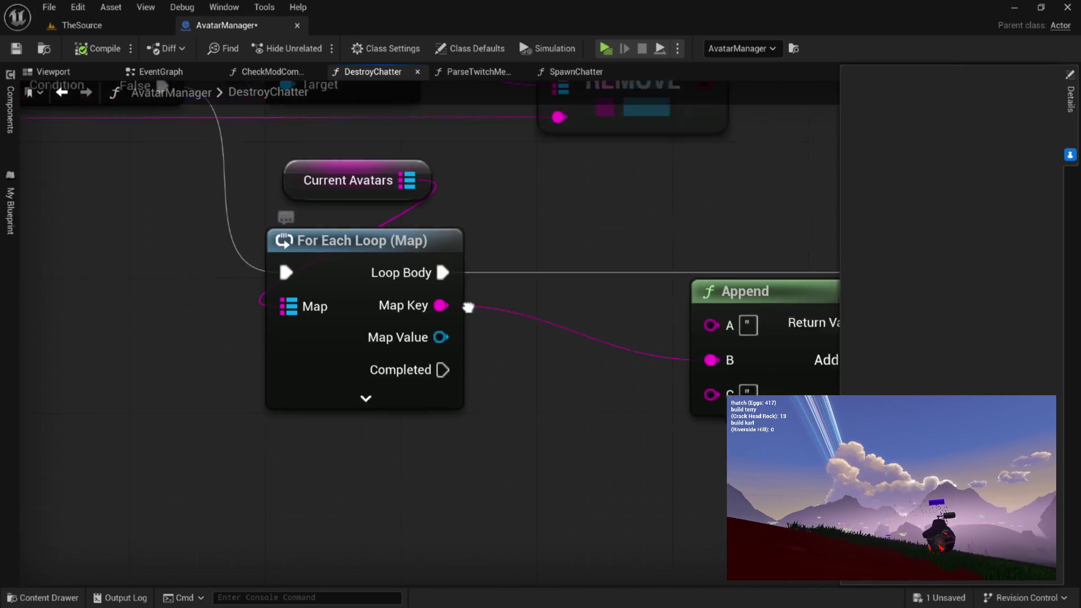
{"action": "left_click_drag", "start_coordinate": [476, 323], "coordinate": [318, 268]}
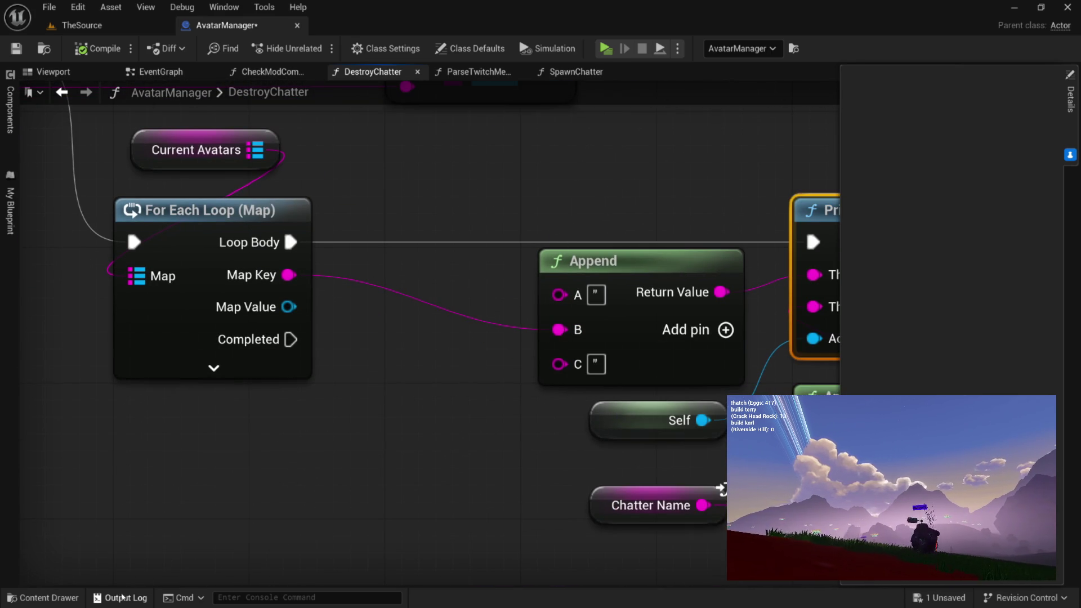
Recheck the quoted name in the Output Log, then switch to the CheckModCommands graph
{"action": "left_click", "coordinate": [123, 597]}
{"action": "left_click_drag", "start_coordinate": [431, 424], "coordinate": [450, 423]}
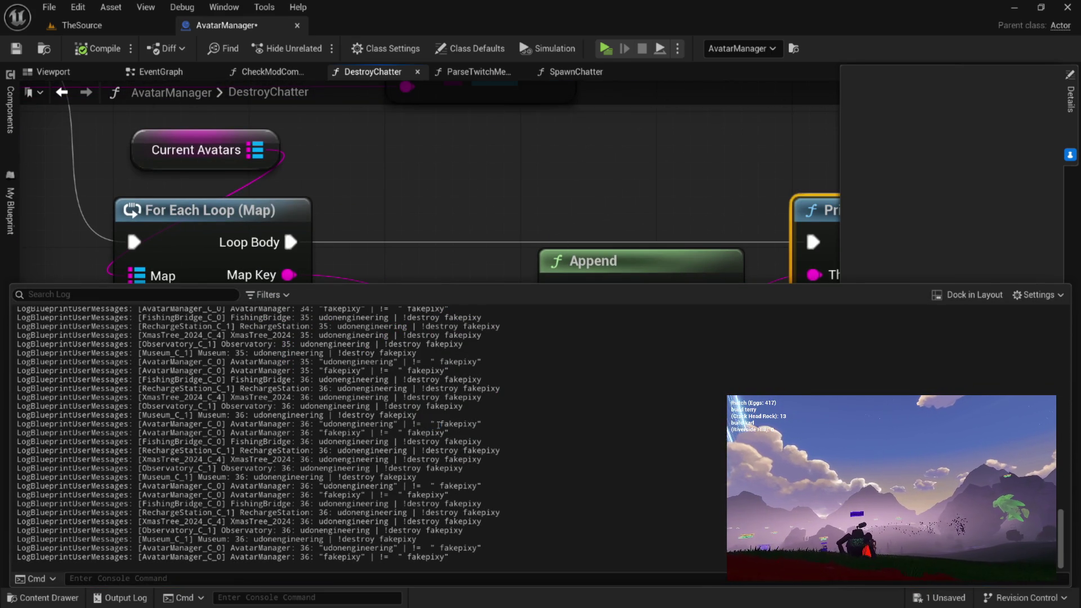
{"action": "left_click", "coordinate": [546, 175]}
{"action": "mouse_move", "coordinate": [546, 175]}
{"action": "left_mouse_down"}
{"action": "mouse_move", "coordinate": [417, 203]}
{"action": "mouse_move", "coordinate": [644, 332]}
{"action": "left_mouse_up"}
{"action": "left_click_drag", "start_coordinate": [460, 191], "coordinate": [562, 174]}
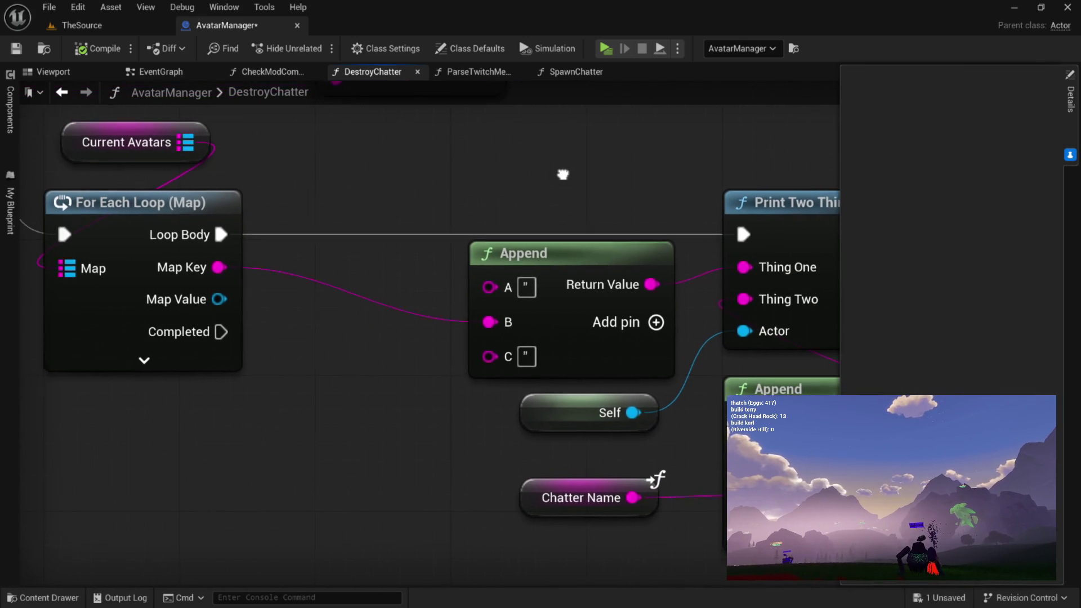
{"action": "left_click", "coordinate": [269, 71]}
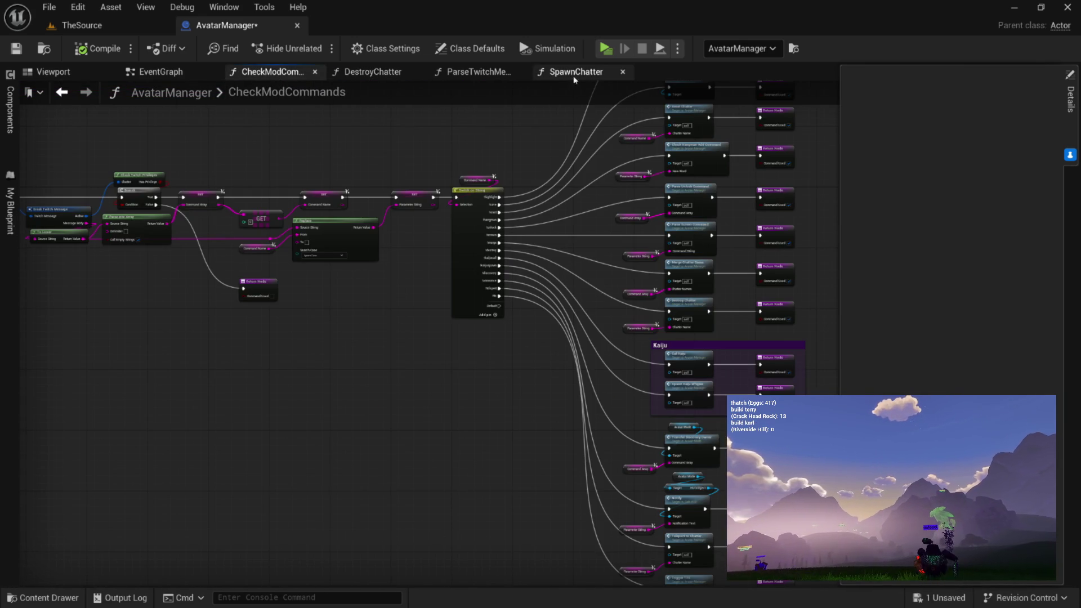
Make room left of the Replace node by moving the Command Name getter left
{"action": "scroll", "coordinate": [545, 226], "scroll_direction": "up", "scroll_amount": 4}
{"action": "mouse_move", "coordinate": [546, 234]}
{"action": "left_mouse_down"}
{"action": "mouse_move", "coordinate": [459, 290]}
{"action": "mouse_move", "coordinate": [438, 341]}
{"action": "mouse_move", "coordinate": [478, 291]}
{"action": "left_mouse_up"}
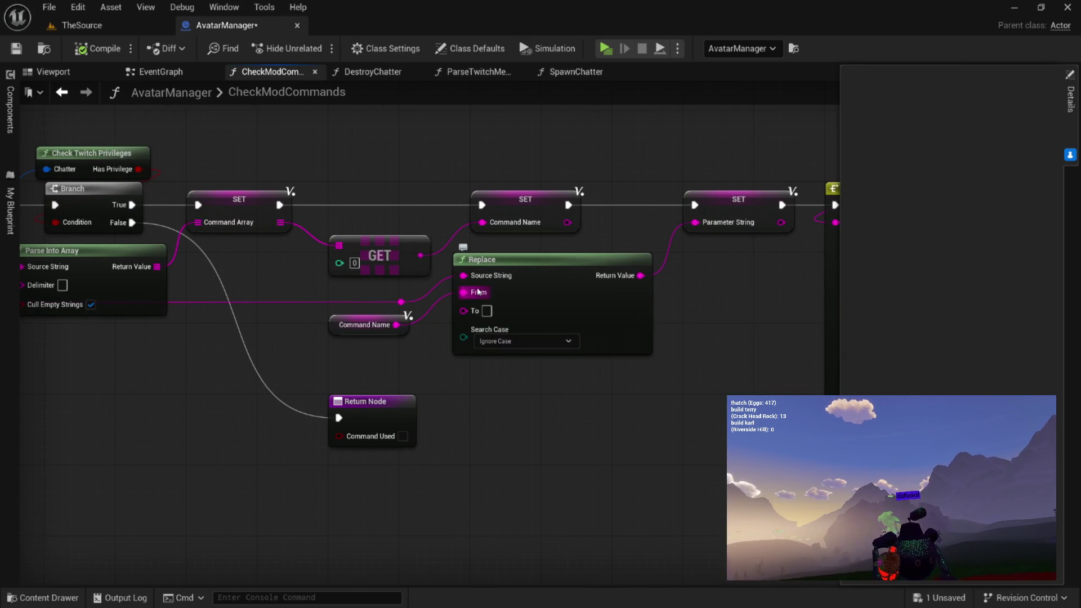
{"action": "left_click_drag", "start_coordinate": [399, 340], "coordinate": [430, 303]}
{"action": "scroll", "coordinate": [494, 302], "scroll_direction": "up", "scroll_amount": 1}
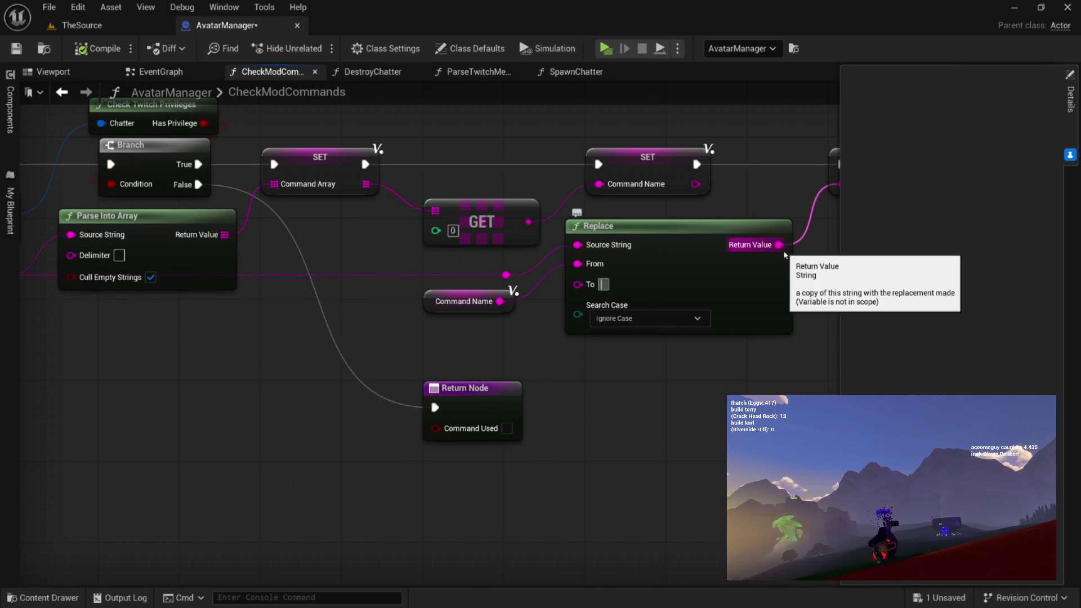
{"action": "left_click_drag", "start_coordinate": [440, 304], "coordinate": [377, 304]}
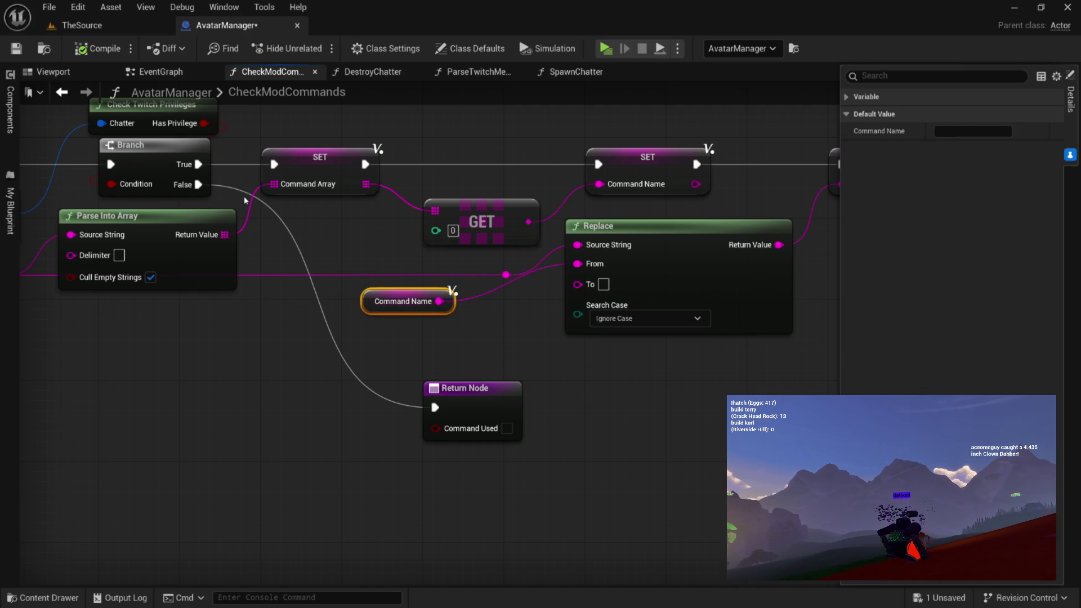
Add an Append fed by Command Name and wire its result into Replace's From pin
{"action": "mouse_move", "coordinate": [389, 304]}
{"action": "left_mouse_down"}
{"action": "mouse_move", "coordinate": [228, 335]}
{"action": "mouse_move", "coordinate": [389, 332]}
{"action": "mouse_move", "coordinate": [414, 304]}
{"action": "left_mouse_up"}
{"action": "type", "text": "append"}
{"action": "key", "text": "Return"}
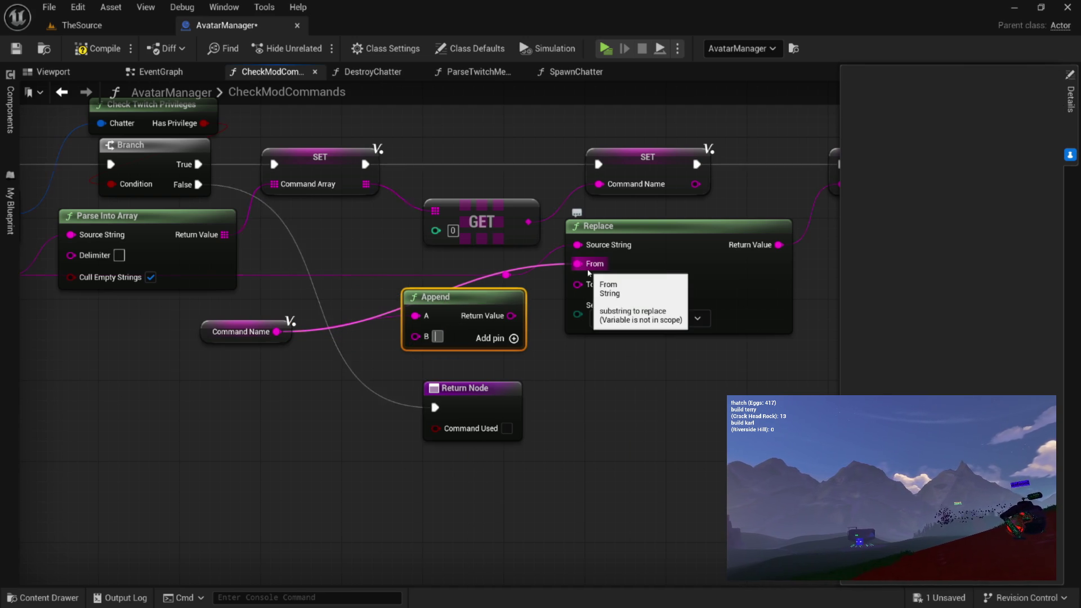
{"action": "mouse_move", "coordinate": [512, 315]}
{"action": "left_mouse_down"}
{"action": "mouse_move", "coordinate": [588, 285]}
{"action": "mouse_move", "coordinate": [584, 264]}
{"action": "mouse_move", "coordinate": [476, 320]}
{"action": "left_mouse_up"}
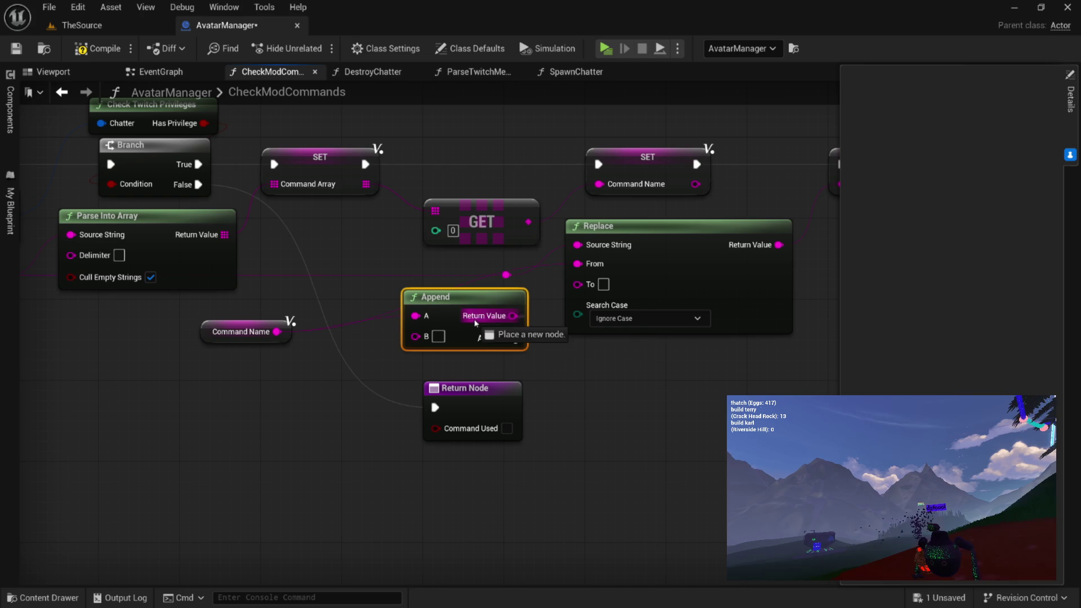
{"action": "mouse_move", "coordinate": [576, 379]}
{"action": "left_mouse_down"}
{"action": "mouse_move", "coordinate": [510, 318]}
{"action": "mouse_move", "coordinate": [475, 338]}
{"action": "mouse_move", "coordinate": [437, 328]}
{"action": "mouse_move", "coordinate": [472, 331]}
{"action": "mouse_move", "coordinate": [577, 263]}
{"action": "left_mouse_up"}
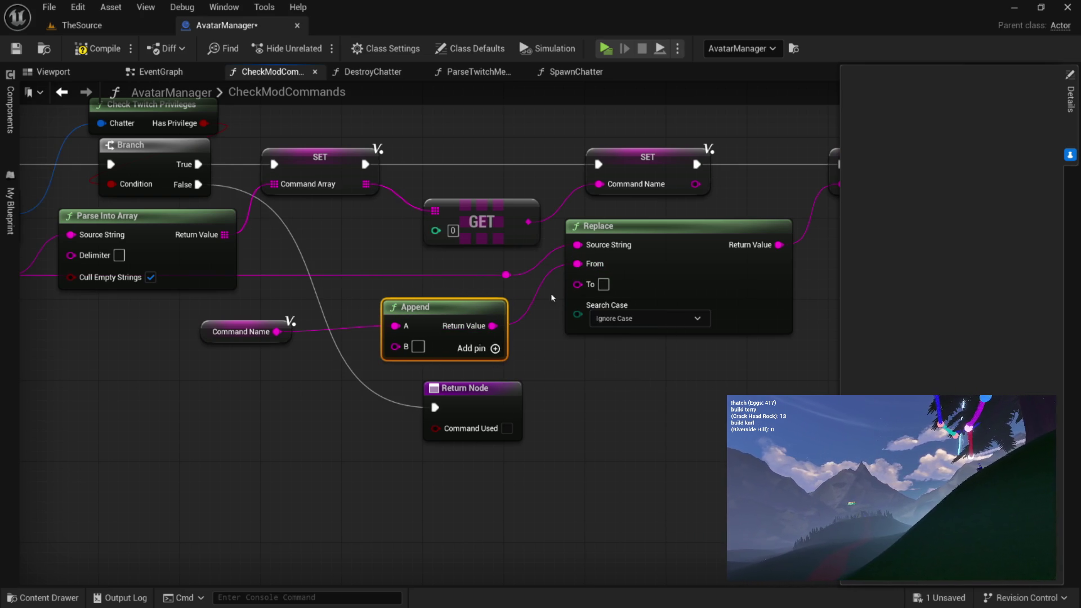
{"action": "left_click_drag", "start_coordinate": [462, 308], "coordinate": [479, 316]}
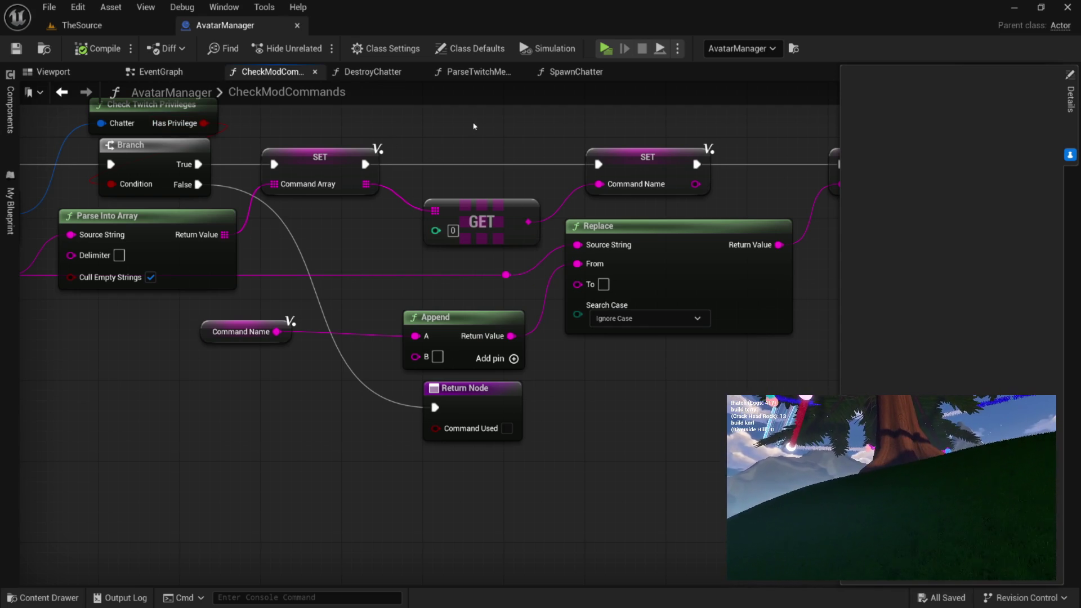
{"action": "left_click_drag", "start_coordinate": [474, 126], "coordinate": [439, 179]}
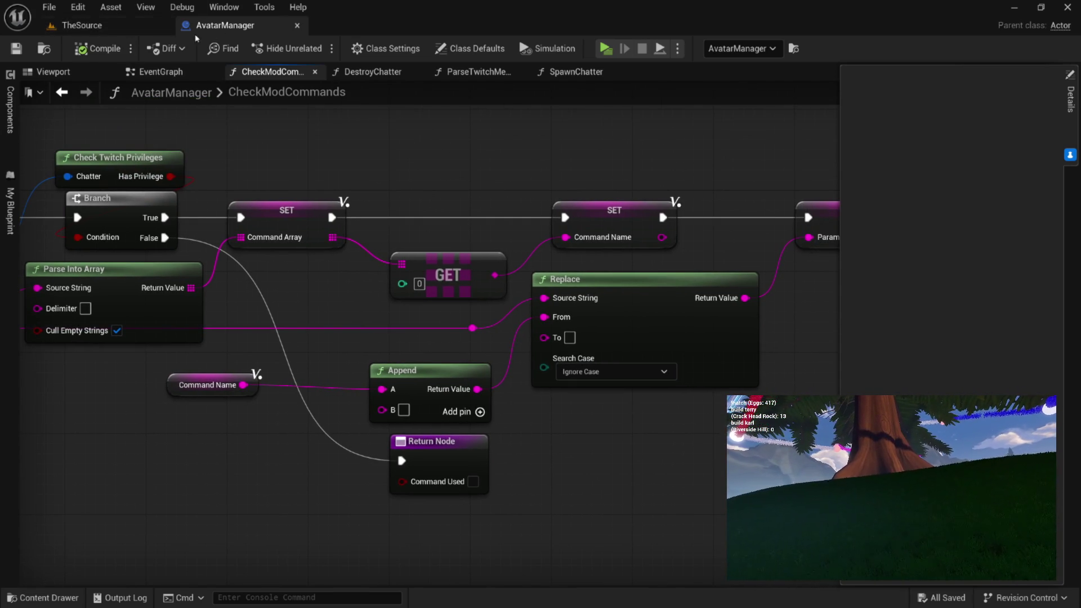
{"action": "left_click", "coordinate": [66, 25]}
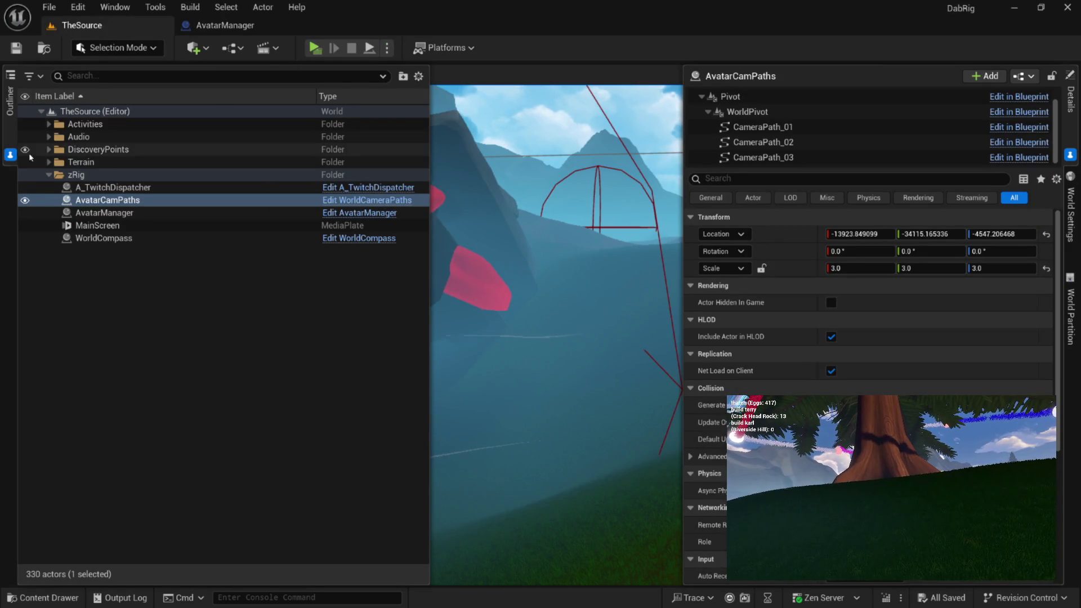
Clear the Outliner selection and play the level in the Dab Rig Preview window
{"action": "left_click", "coordinate": [21, 136]}
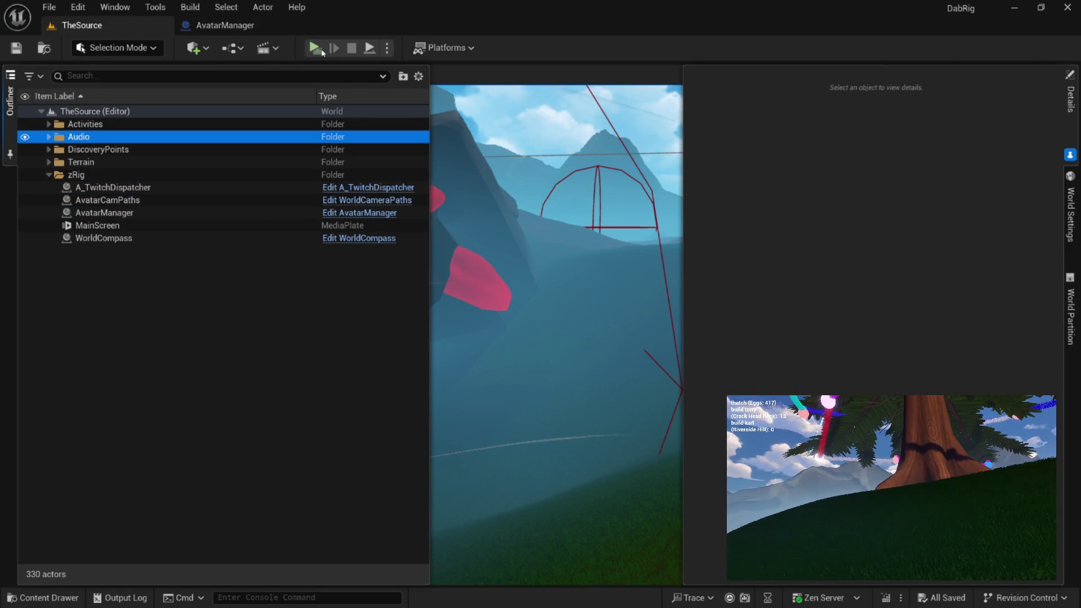
{"action": "left_click", "coordinate": [315, 48]}
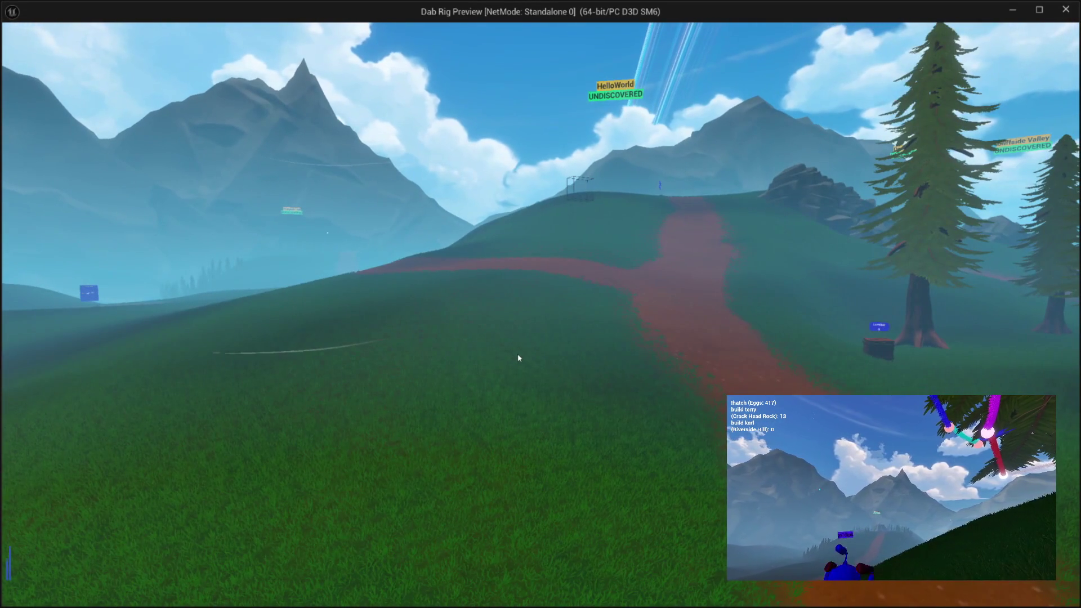
From the debug bar, send 'fish', switch the sender to a test chatter, and send '!destroy fakepixy'
{"action": "key", "text": "Escape"}
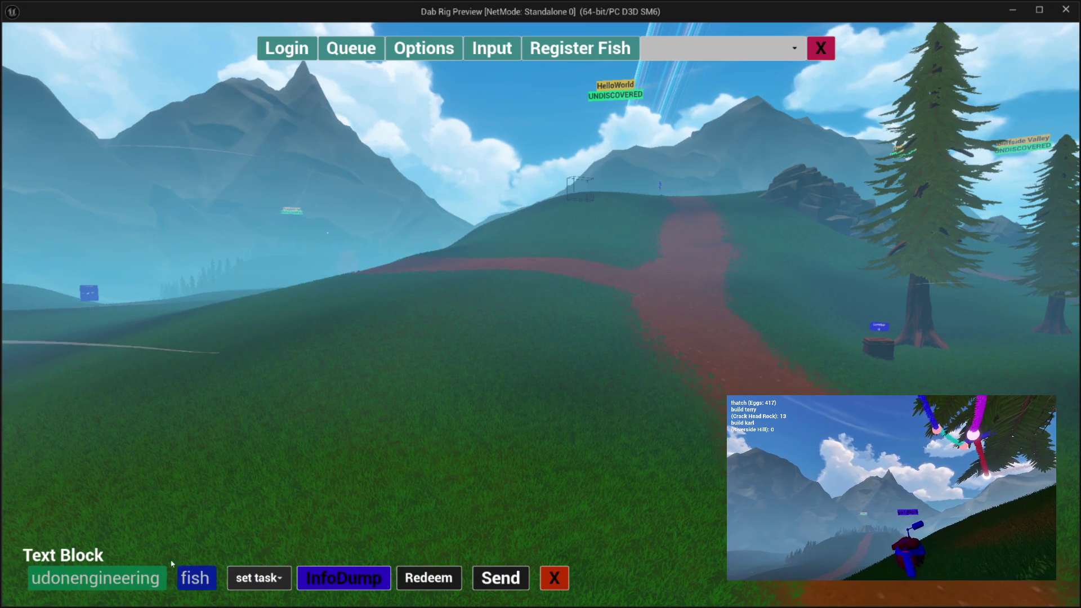
{"action": "left_click", "coordinate": [509, 576]}
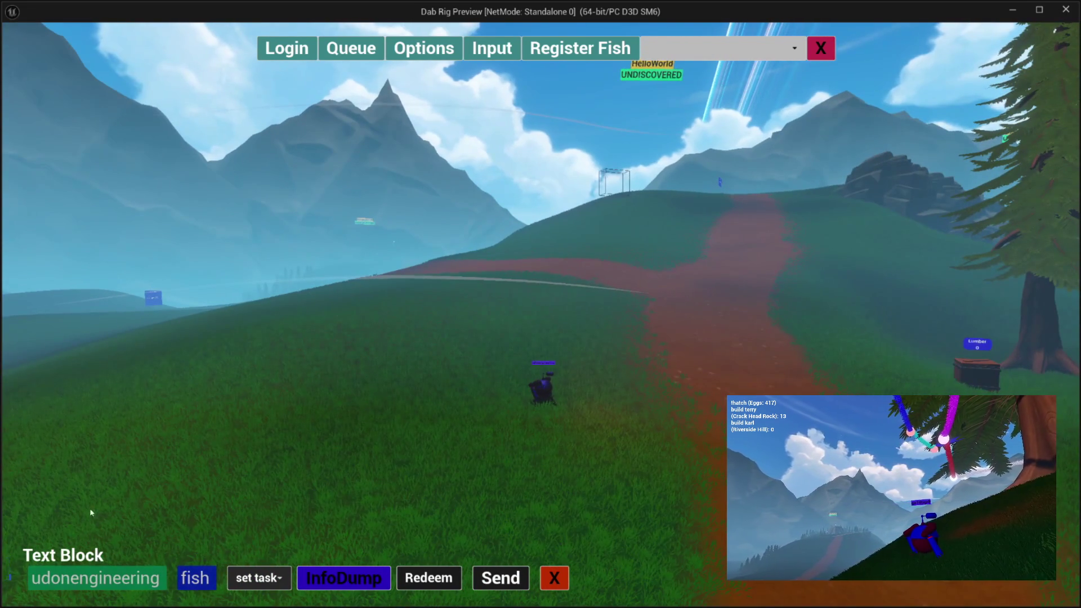
{"action": "left_click", "coordinate": [107, 569]}
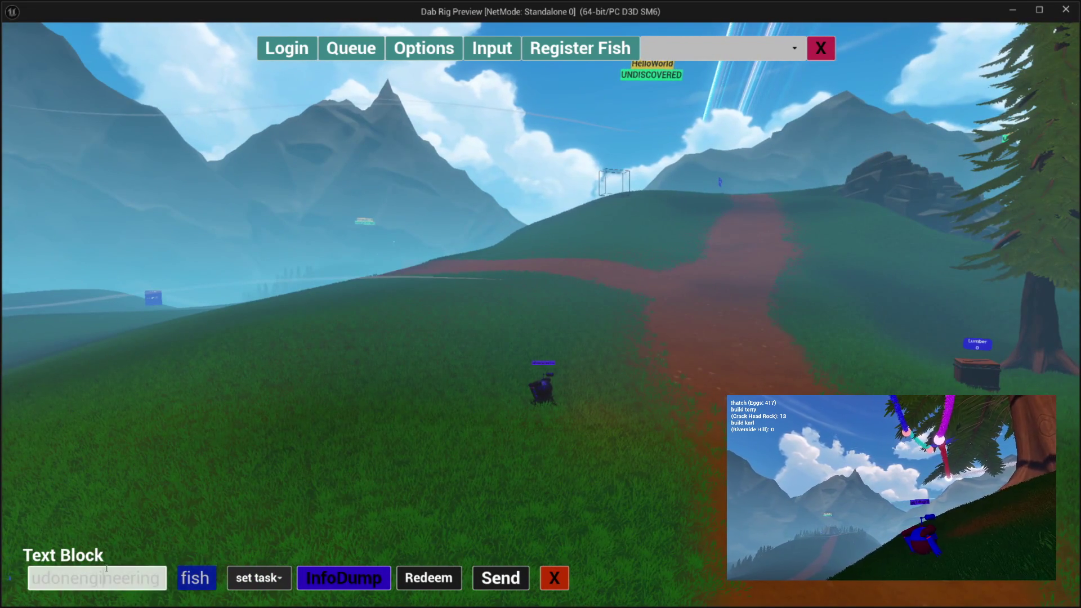
{"action": "type", "text": "fakepixy"}
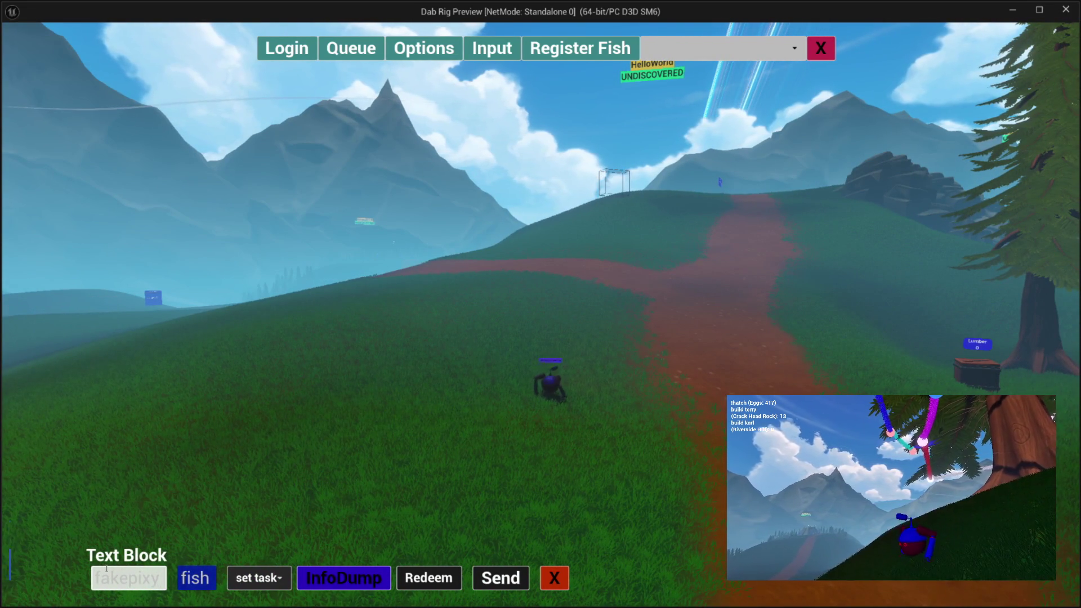
{"action": "left_click", "coordinate": [106, 569]}
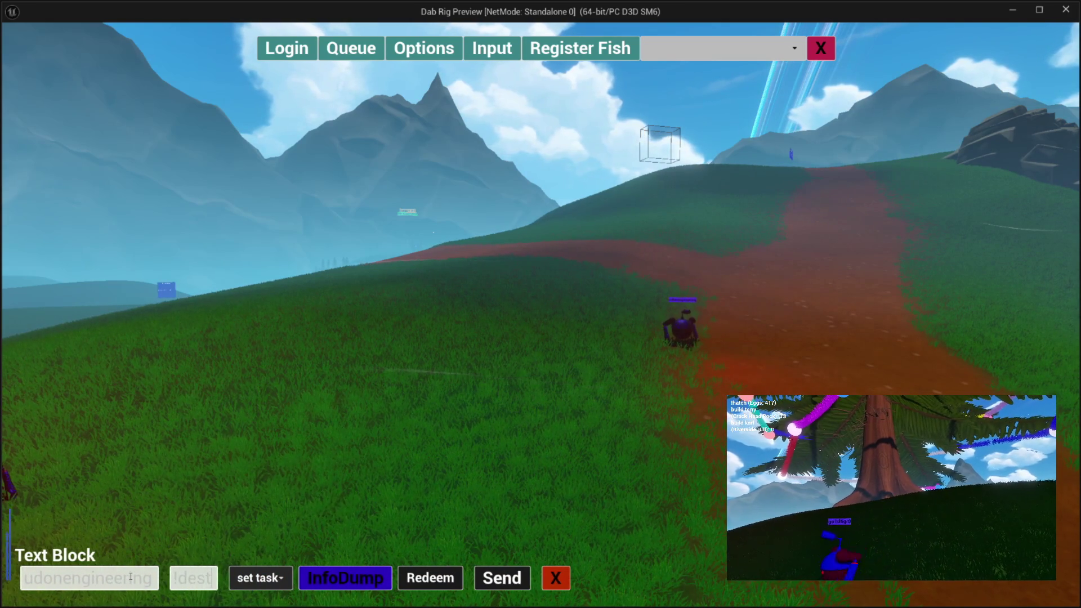
{"action": "type", "text": "roy fakepixy"}
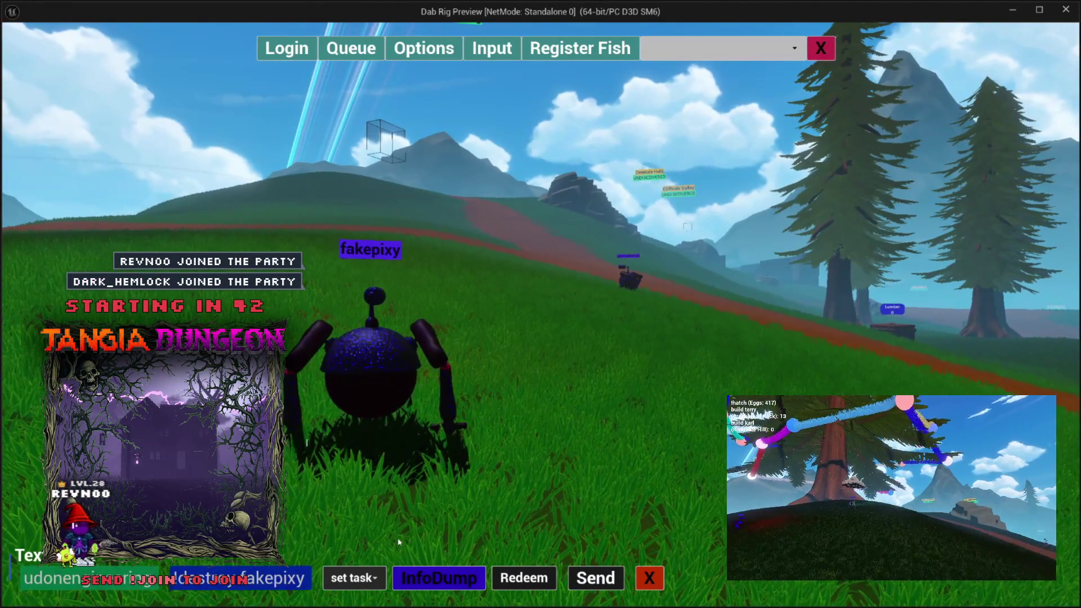
{"action": "left_click", "coordinate": [580, 580]}
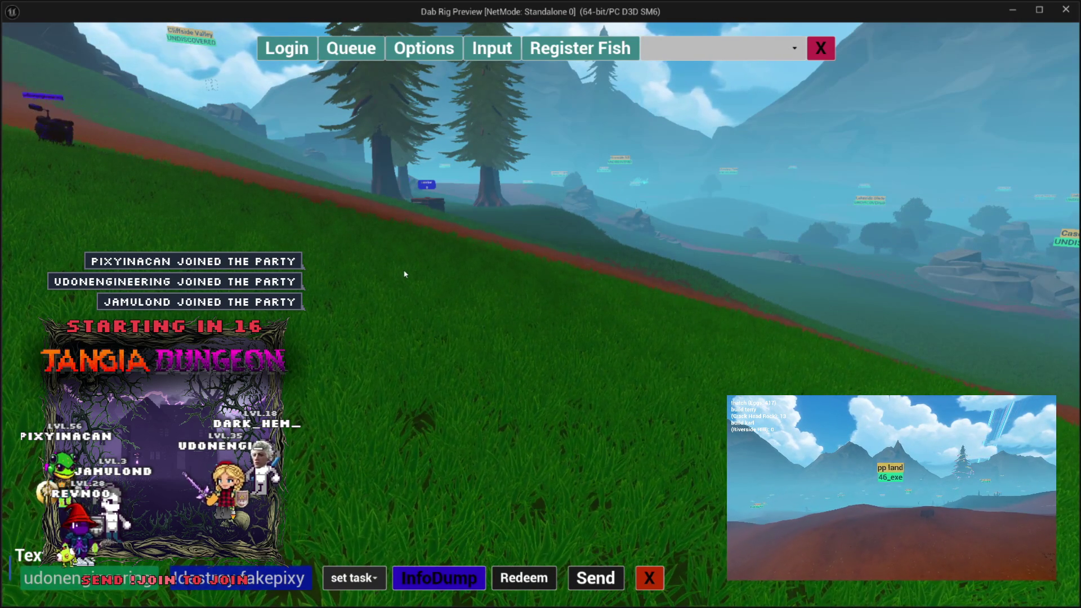
Stop the Play-in-Editor preview once the !destroy command has removed the test chatter's avatar
{"action": "key", "text": "Escape"}
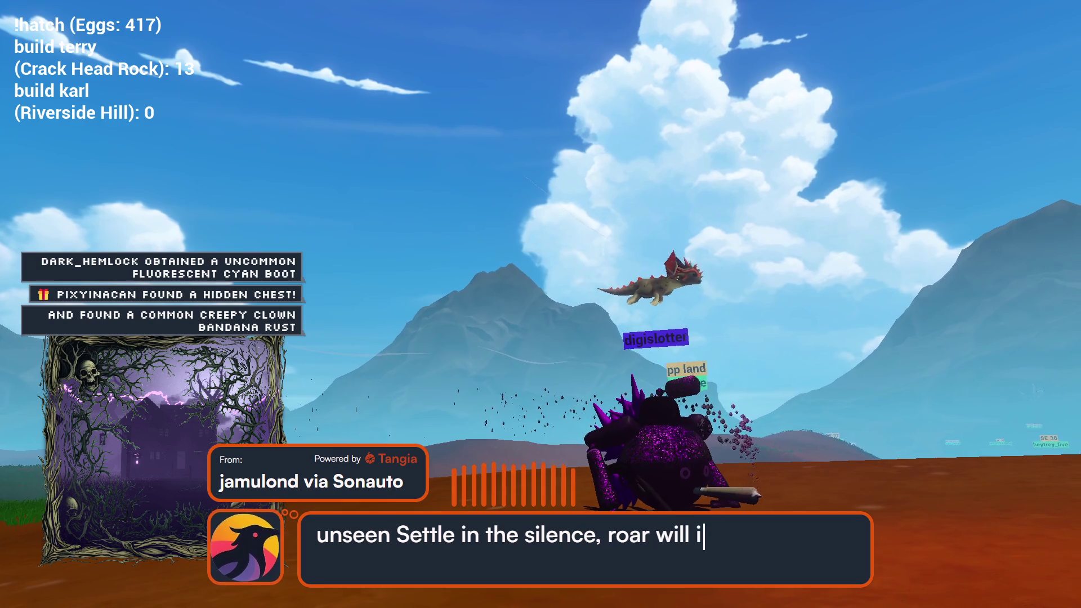
{"action": "mouse_move", "coordinate": [289, 82]}
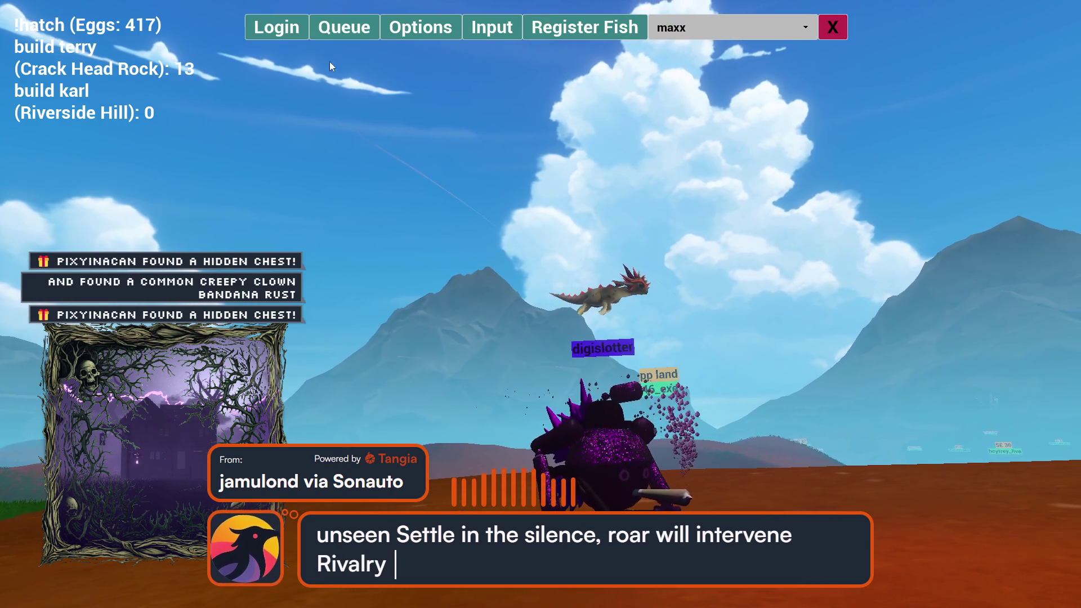